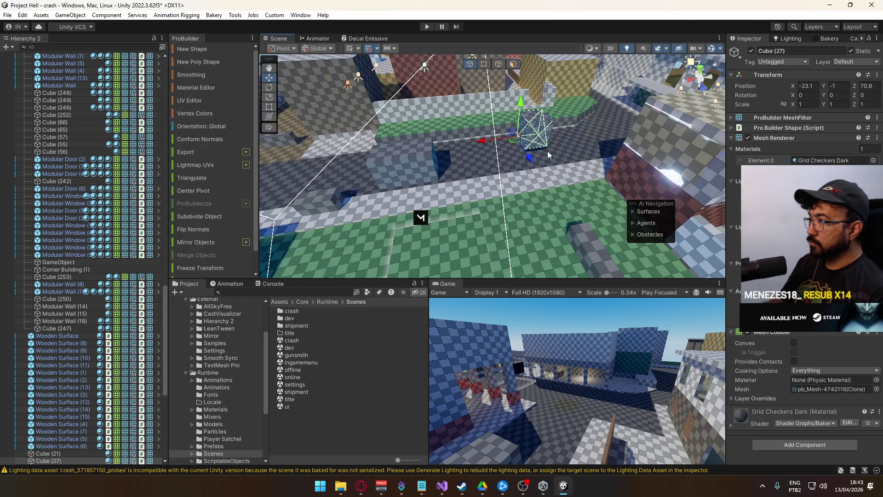
- Push the first cover cube forward along Z, lower it slightly and slide it sideways along X
left_click_drag(532, 158, 553, 182)
key("f")
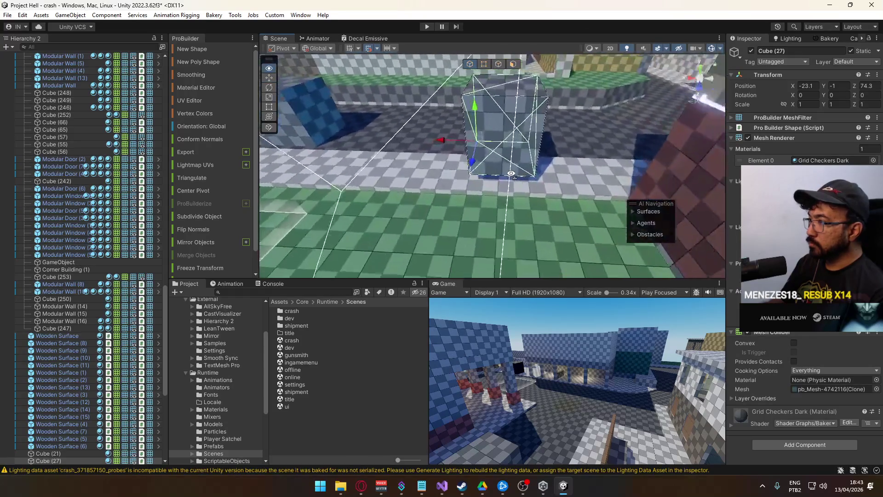
left_click_drag(479, 123, 473, 184)
mouse_move(439, 158)
left_mouse_down()
mouse_move(368, 150)
mouse_move(590, 218)
mouse_move(521, 176)
left_mouse_up()
- Nudge Cube (23) slightly along Z and check the yard from lower and rooftop angles
left_click(521, 175)
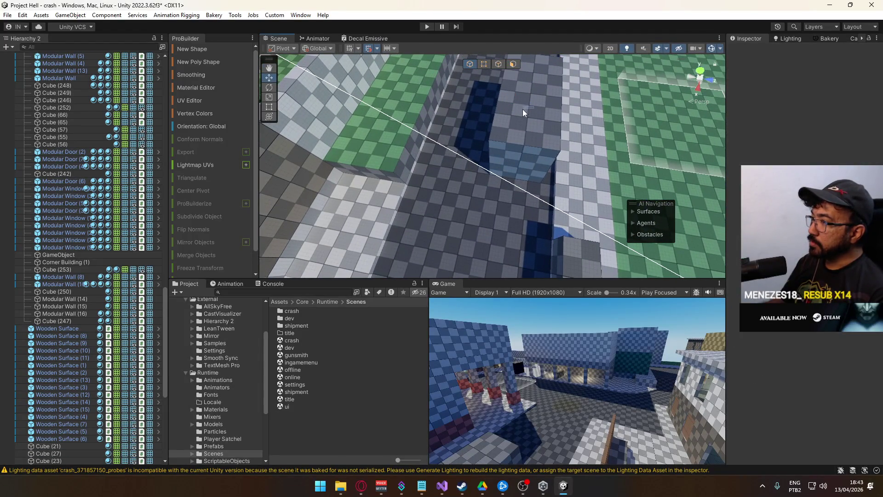
left_click_drag(524, 113, 585, 92)
left_click(548, 144)
mouse_move(547, 144)
left_mouse_down()
mouse_move(440, 148)
mouse_move(485, 135)
mouse_move(595, 240)
mouse_move(562, 69)
mouse_move(580, 120)
mouse_move(594, 130)
mouse_move(561, 116)
mouse_move(458, 143)
mouse_move(575, 133)
mouse_move(480, 152)
mouse_move(413, 80)
mouse_move(435, 51)
mouse_move(195, 117)
mouse_move(518, 121)
mouse_move(448, 100)
mouse_move(434, 105)
left_mouse_up()
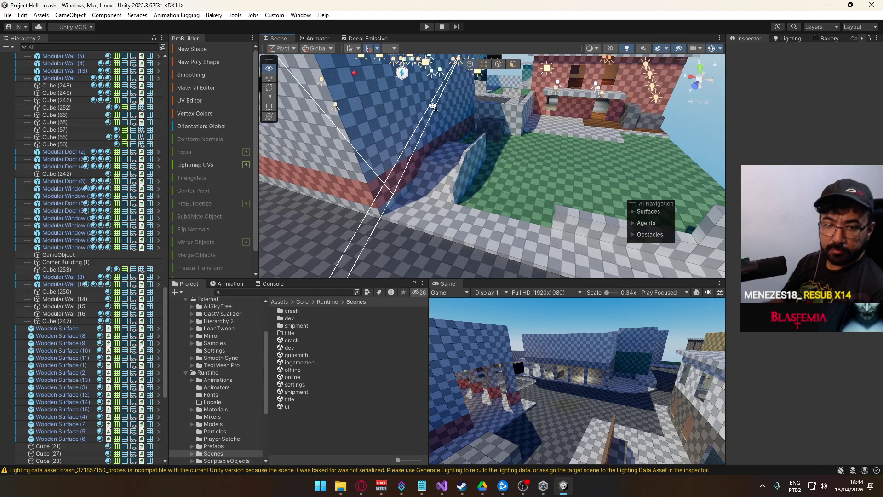
mouse_move(495, 145)
left_mouse_down()
mouse_move(446, 153)
mouse_move(528, 195)
mouse_move(498, 178)
mouse_move(520, 202)
mouse_move(387, 176)
left_mouse_up()
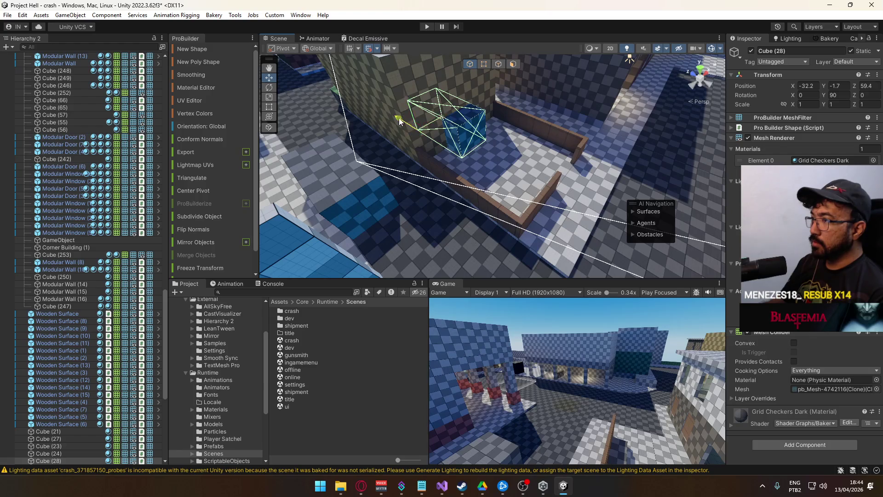
- Slide Cube (28) along the alley wall to X -30, Y -1.7, Z 44.5
left_click_drag(399, 118, 460, 138)
key("f")
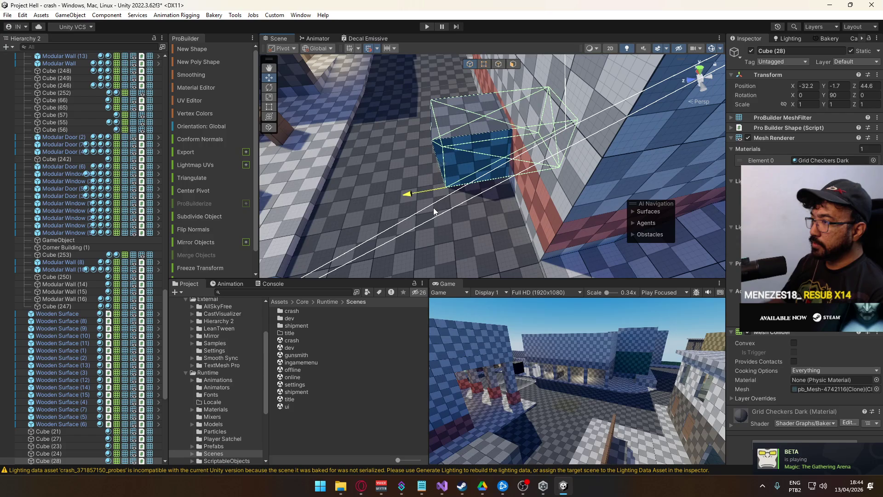
mouse_move(435, 208)
left_mouse_down()
mouse_move(560, 198)
mouse_move(522, 169)
mouse_move(519, 130)
left_mouse_up()
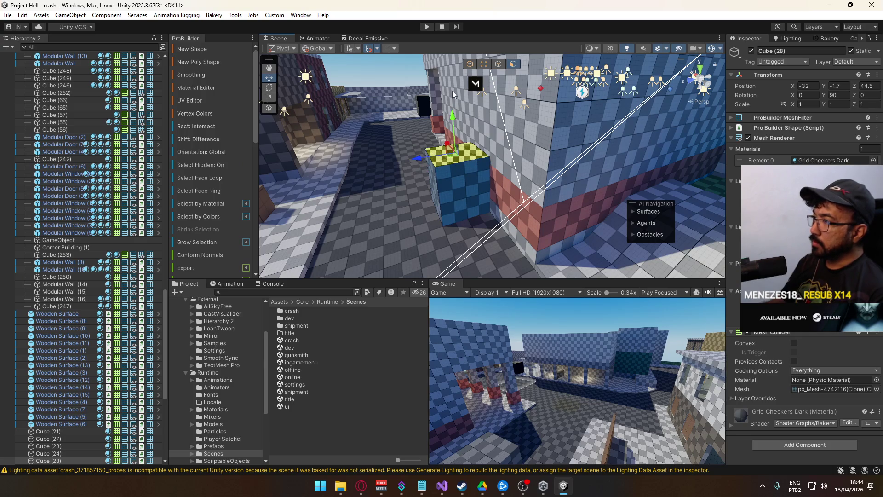
mouse_move(452, 93)
left_mouse_down()
mouse_move(561, 100)
mouse_move(456, 158)
mouse_move(495, 157)
mouse_move(487, 165)
left_mouse_up()
left_click(534, 156)
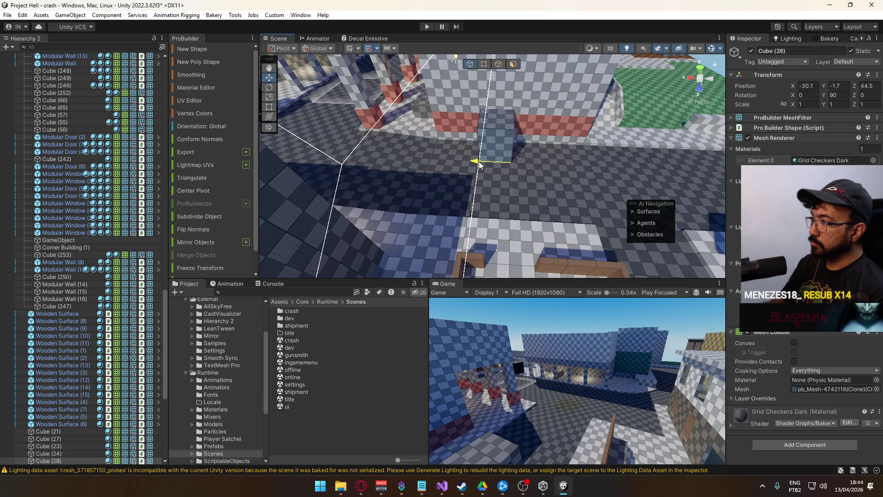
scroll(480, 164, "up", 3)
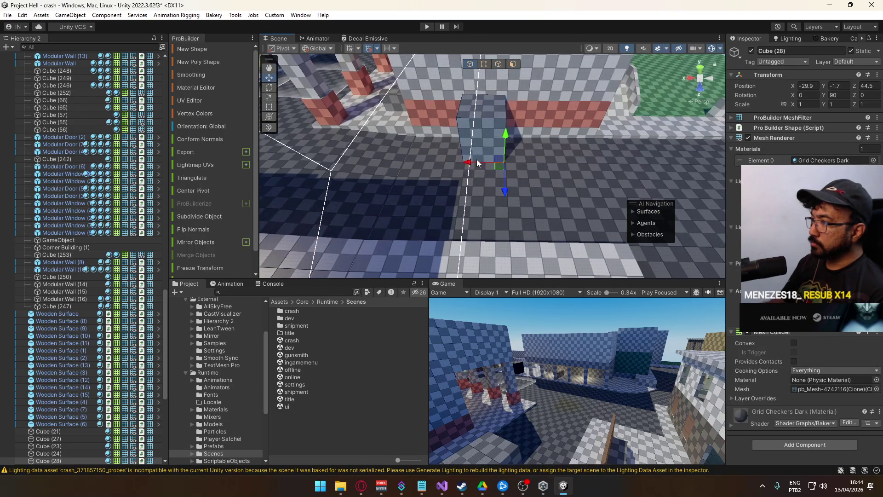
left_click(476, 163)
mouse_move(475, 162)
left_mouse_down()
mouse_move(506, 117)
mouse_move(608, 106)
mouse_move(349, 104)
mouse_move(336, 129)
mouse_move(345, 179)
left_mouse_up()
left_click(609, 107)
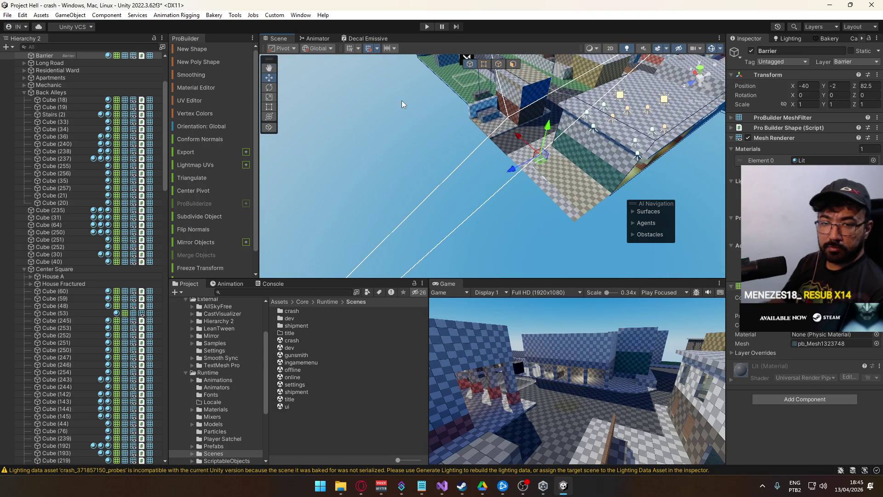
- Push the Barrier's outer face outward along its axis to extend the map edge
mouse_move(461, 156)
left_mouse_down()
mouse_move(452, 175)
mouse_move(462, 104)
mouse_move(539, 157)
mouse_move(510, 118)
left_mouse_up()
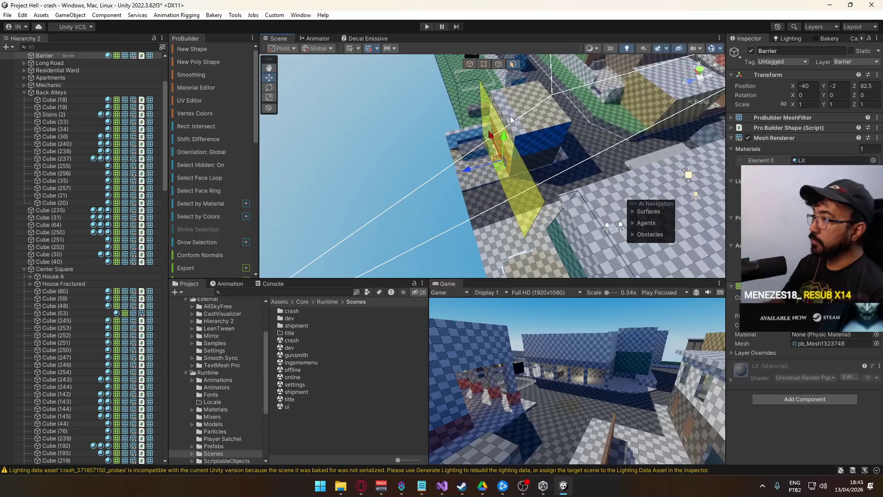
left_click_drag(465, 170, 438, 182)
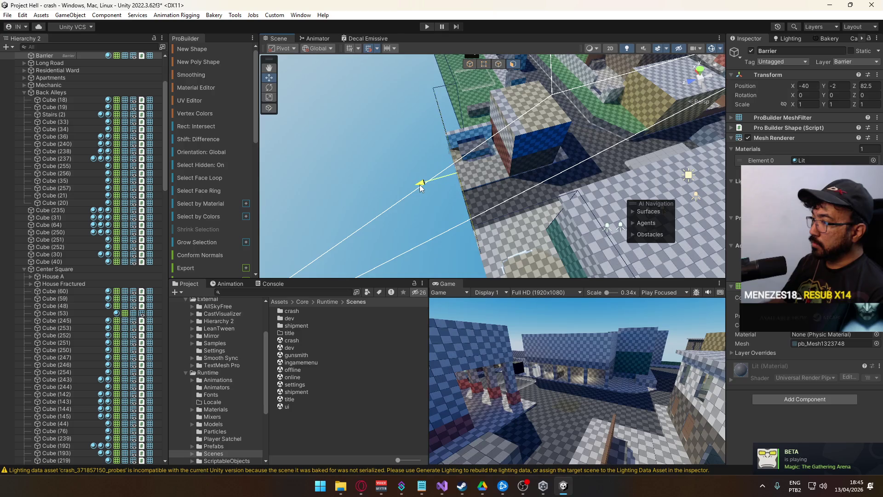
mouse_move(419, 188)
left_mouse_down()
mouse_move(631, 192)
mouse_move(564, 167)
mouse_move(542, 179)
mouse_move(517, 168)
left_mouse_up()
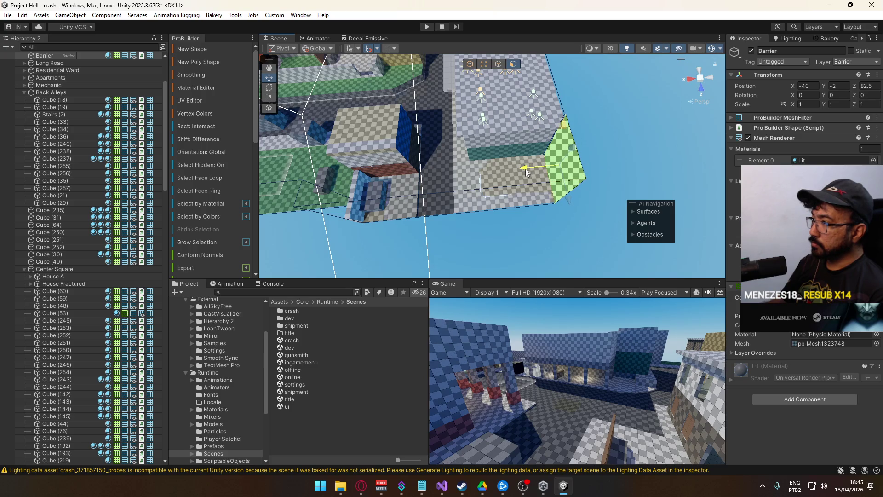
mouse_move(524, 169)
left_mouse_down()
mouse_move(279, 141)
mouse_move(256, 152)
mouse_move(672, 130)
mouse_move(389, 141)
mouse_move(477, 197)
mouse_move(290, 178)
mouse_move(326, 177)
left_mouse_up()
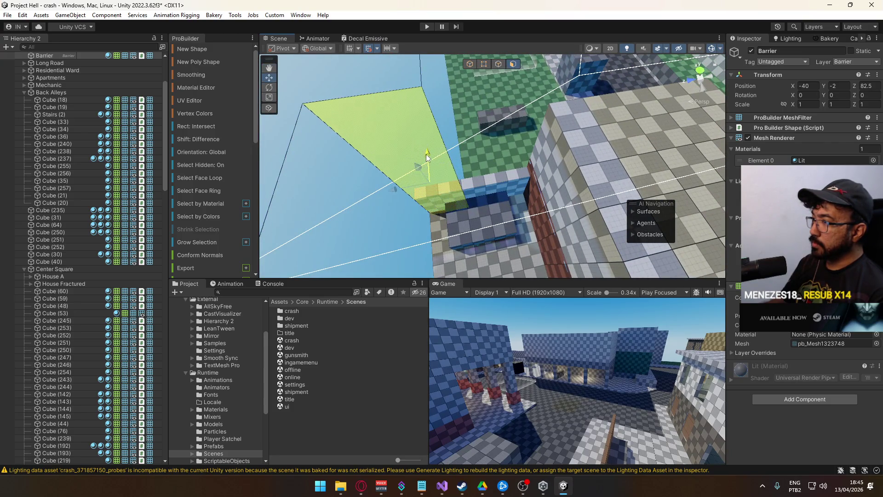
left_click(473, 62)
left_click(490, 215)
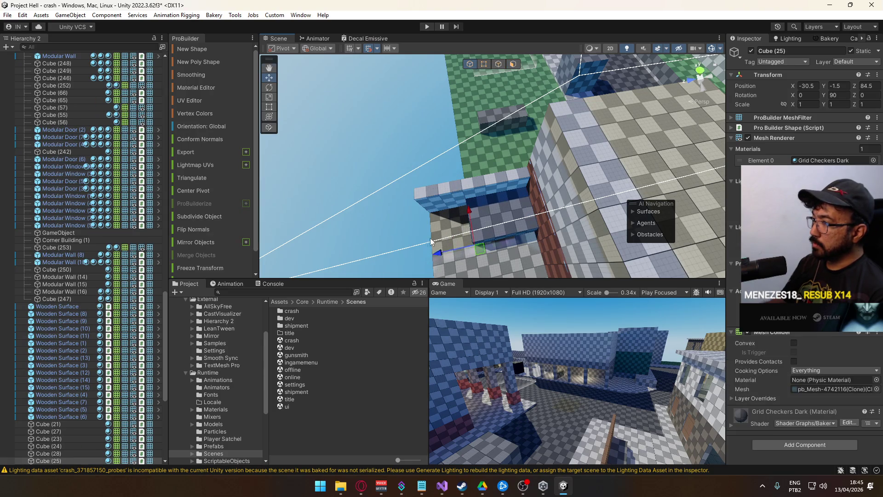
left_click_drag(434, 242, 373, 207)
left_click(462, 207)
left_click_drag(462, 207, 497, 201)
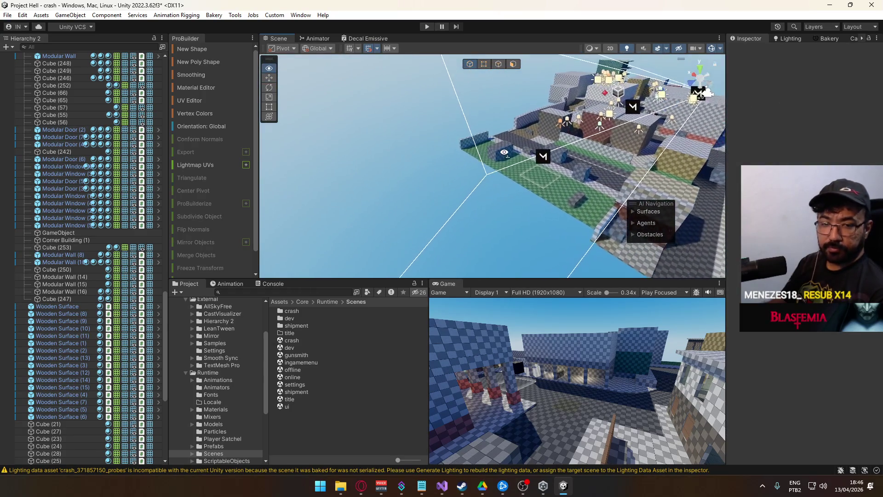
left_click_drag(522, 150, 598, 146)
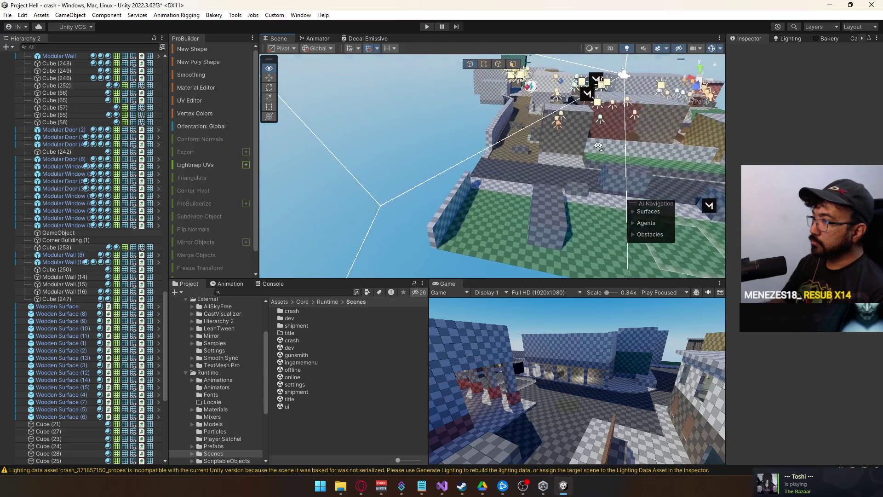
mouse_move(426, 169)
left_mouse_down()
mouse_move(465, 172)
mouse_move(455, 178)
mouse_move(464, 162)
mouse_move(657, 198)
left_mouse_up()
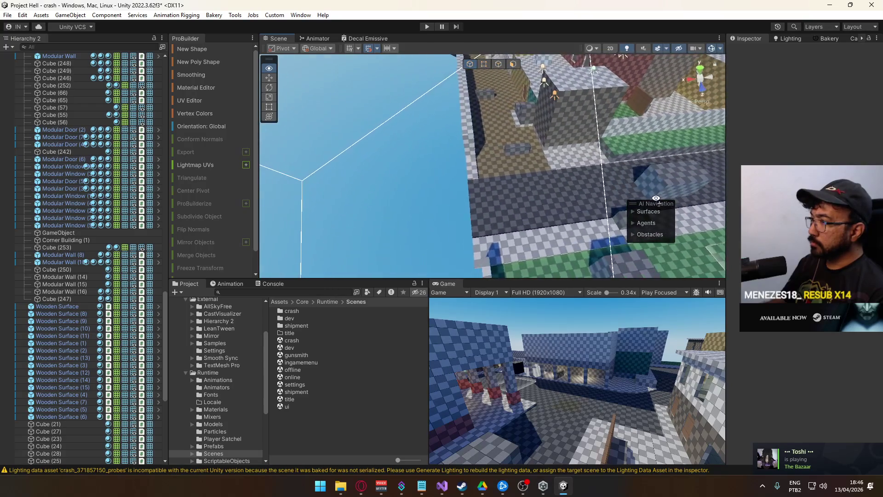
mouse_move(645, 151)
left_mouse_down()
mouse_move(621, 147)
mouse_move(612, 68)
mouse_move(207, 213)
mouse_move(153, 180)
mouse_move(410, 184)
mouse_move(503, 126)
left_mouse_up()
left_click(459, 157)
scroll(460, 175, "up", 10)
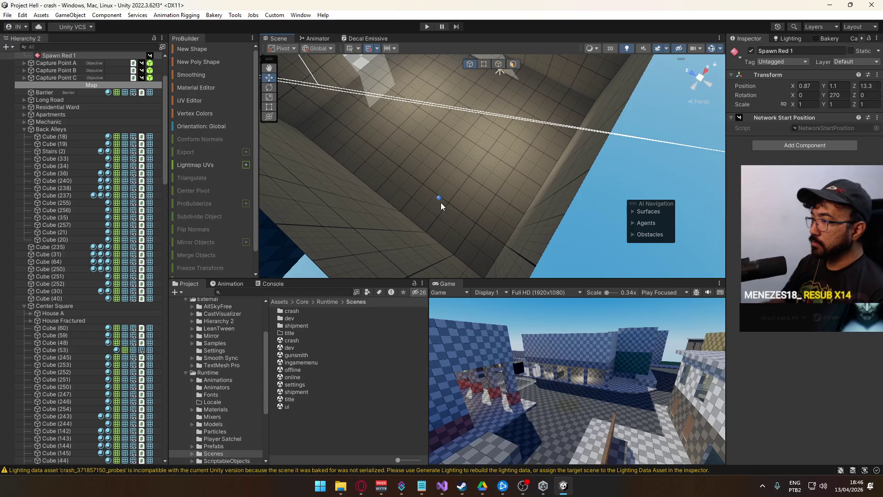
- Select Spawn Blue 1 and set the gizmo to Local orientation
left_click(441, 205)
left_click(442, 198)
left_click_drag(441, 198, 350, 197)
left_click_drag(473, 144, 469, 159)
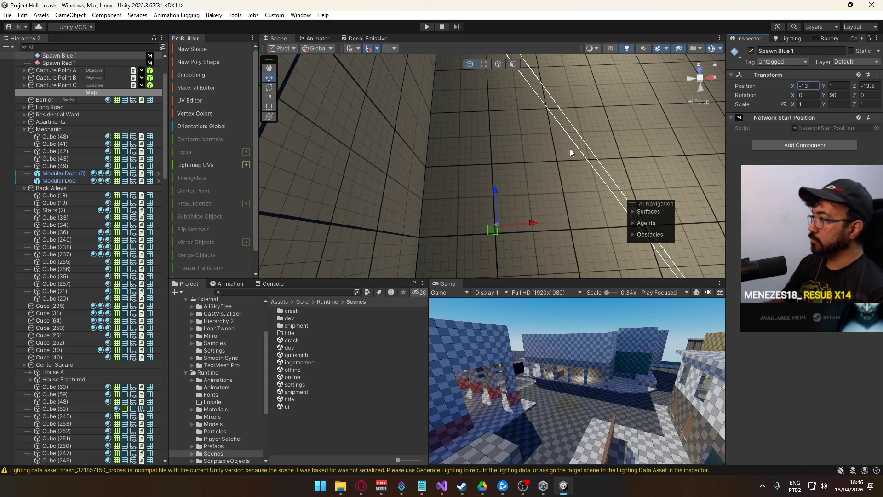
mouse_move(508, 205)
left_mouse_down()
mouse_move(506, 184)
mouse_move(418, 74)
mouse_move(369, 172)
mouse_move(371, 82)
left_mouse_up()
left_click_drag(440, 121, 357, 61)
left_click(325, 69)
- Frame the tiled room and switch to rotating the spawn copy toward 180 degrees at Z -8.5
mouse_move(349, 92)
left_mouse_down()
mouse_move(525, 210)
mouse_move(464, 211)
mouse_move(515, 187)
mouse_move(316, 116)
mouse_move(266, 151)
mouse_move(205, 79)
mouse_move(187, 84)
mouse_move(197, 72)
mouse_move(247, 93)
mouse_move(245, 118)
mouse_move(205, 112)
mouse_move(230, 101)
mouse_move(225, 87)
mouse_move(197, 107)
mouse_move(364, 141)
left_mouse_up()
left_click_drag(531, 174, 448, 150)
left_click_drag(620, 186, 438, 139)
mouse_move(618, 201)
left_mouse_down()
mouse_move(535, 172)
mouse_move(306, 205)
left_mouse_up()
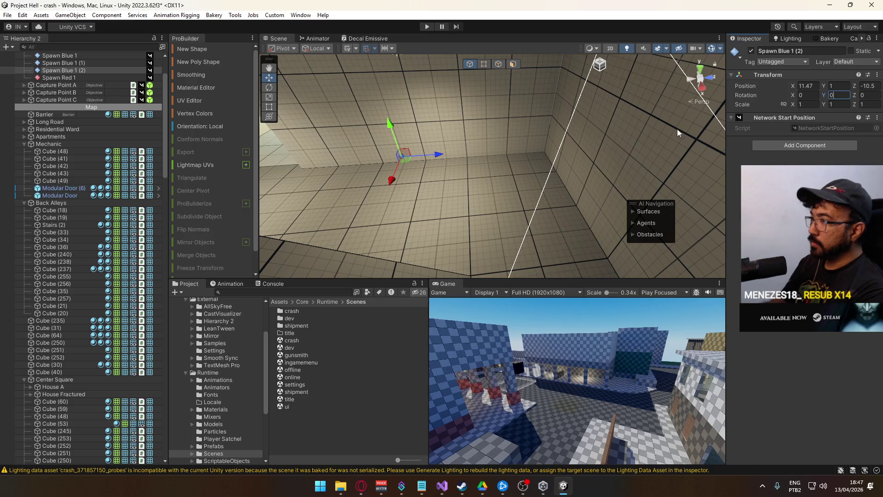
mouse_move(574, 171)
left_mouse_down()
mouse_move(506, 156)
mouse_move(485, 163)
mouse_move(698, 131)
left_mouse_up()
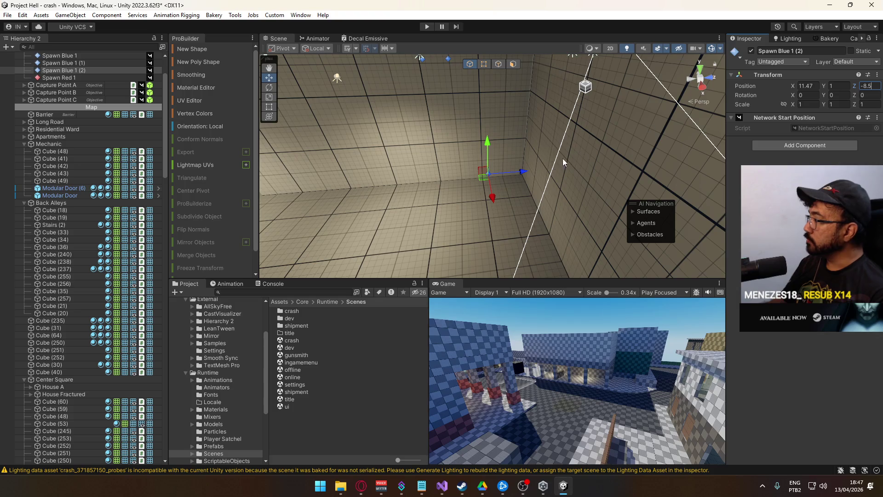
mouse_move(500, 189)
left_mouse_down()
mouse_move(594, 181)
mouse_move(418, 189)
left_mouse_up()
key("e")
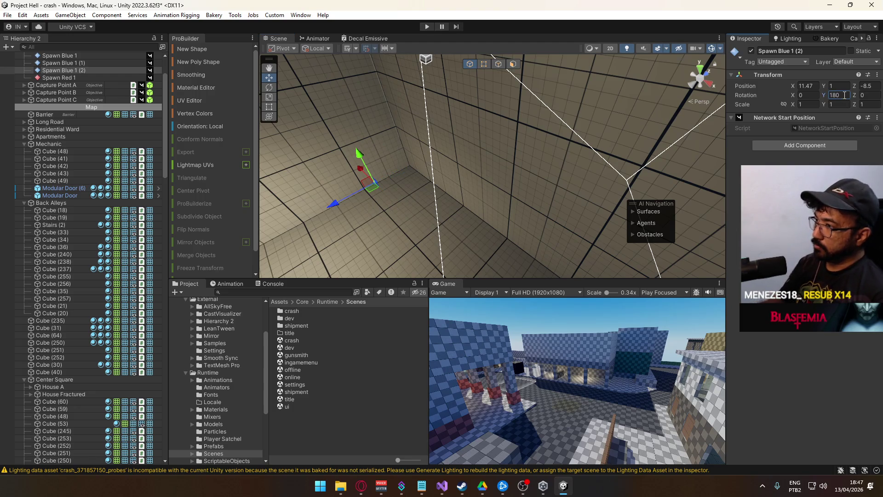
mouse_move(648, 112)
left_mouse_down()
mouse_move(238, 139)
mouse_move(361, 162)
mouse_move(186, 161)
left_mouse_up()
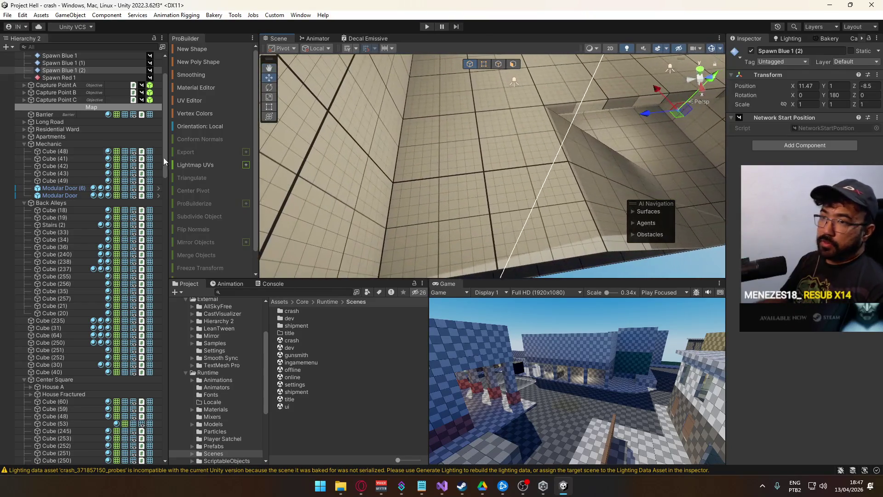
left_click_drag(415, 143, 340, 125)
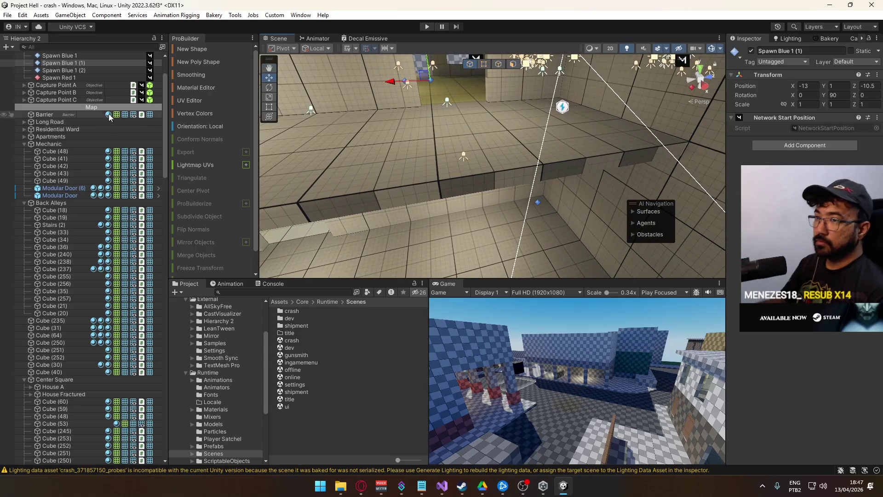
- Duplicate the blue spawn, push the copy back along Z and raise it, then review the rooms
left_click(84, 65)
scroll(89, 96, "up", 2)
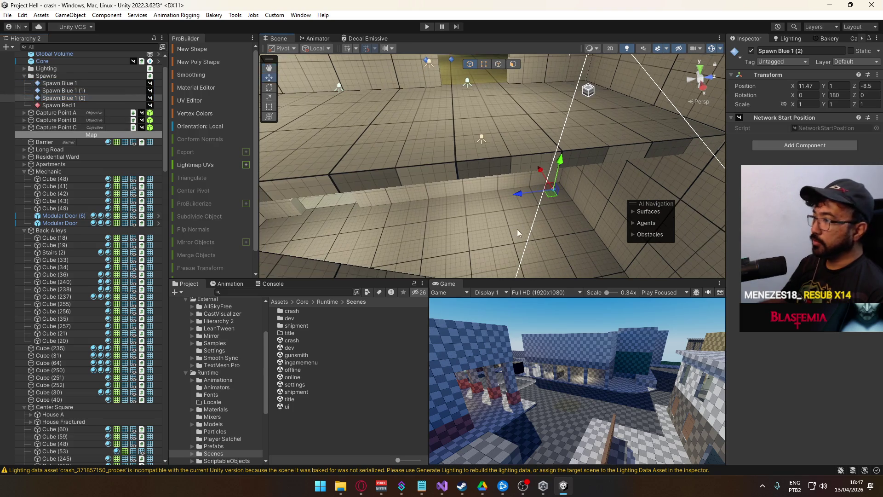
key("ctrl+d")
mouse_move(506, 202)
left_mouse_down()
mouse_move(396, 197)
mouse_move(712, 121)
left_mouse_up()
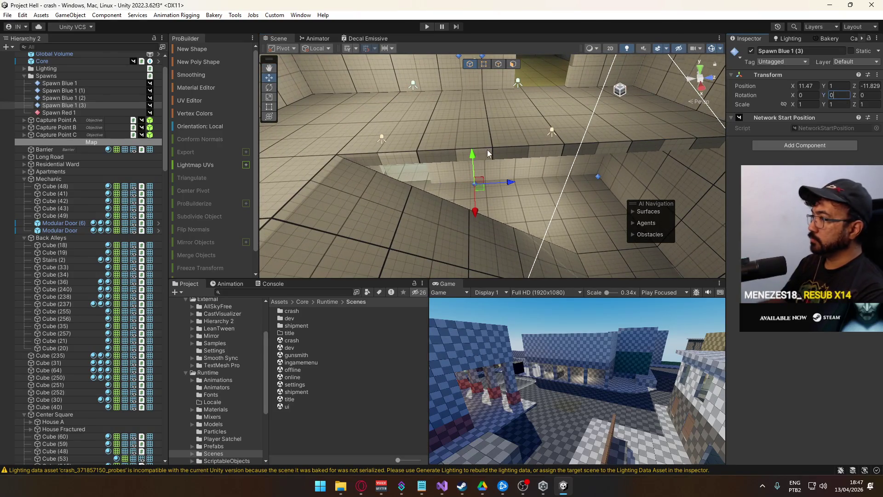
mouse_move(477, 88)
left_mouse_down()
mouse_move(467, 92)
mouse_move(531, 132)
left_mouse_up()
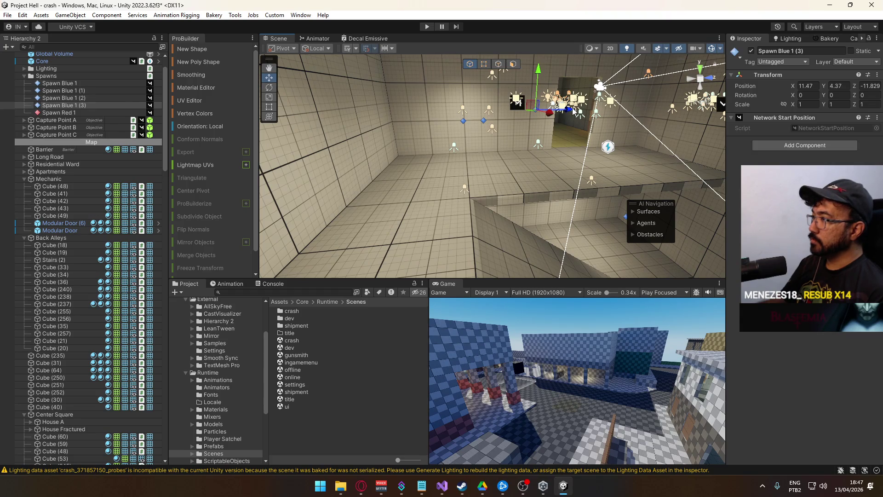
mouse_move(471, 119)
left_mouse_down()
mouse_move(716, 172)
mouse_move(529, 221)
mouse_move(456, 229)
mouse_move(566, 133)
mouse_move(481, 148)
mouse_move(483, 197)
mouse_move(438, 147)
mouse_move(722, 119)
mouse_move(404, 96)
mouse_move(340, 217)
left_mouse_up()
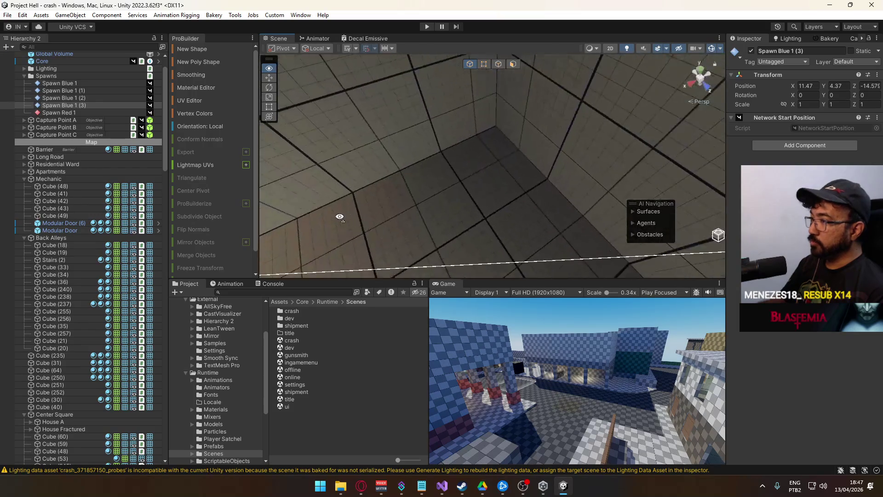
mouse_move(401, 215)
left_mouse_down()
mouse_move(575, 115)
mouse_move(724, 85)
mouse_move(326, 134)
mouse_move(777, 131)
mouse_move(412, 155)
mouse_move(690, 138)
mouse_move(751, 152)
mouse_move(690, 184)
mouse_move(581, 212)
mouse_move(487, 211)
mouse_move(590, 226)
left_mouse_up()
mouse_move(623, 163)
left_mouse_down()
mouse_move(644, 140)
mouse_move(636, 98)
mouse_move(463, 205)
mouse_move(495, 132)
mouse_move(399, 95)
mouse_move(632, 105)
mouse_move(529, 138)
mouse_move(506, 161)
mouse_move(497, 151)
left_mouse_up()
mouse_move(396, 146)
left_mouse_down()
mouse_move(503, 78)
mouse_move(631, 99)
mouse_move(434, 213)
mouse_move(673, 133)
mouse_move(692, 136)
mouse_move(681, 155)
mouse_move(580, 161)
mouse_move(670, 154)
left_mouse_up()
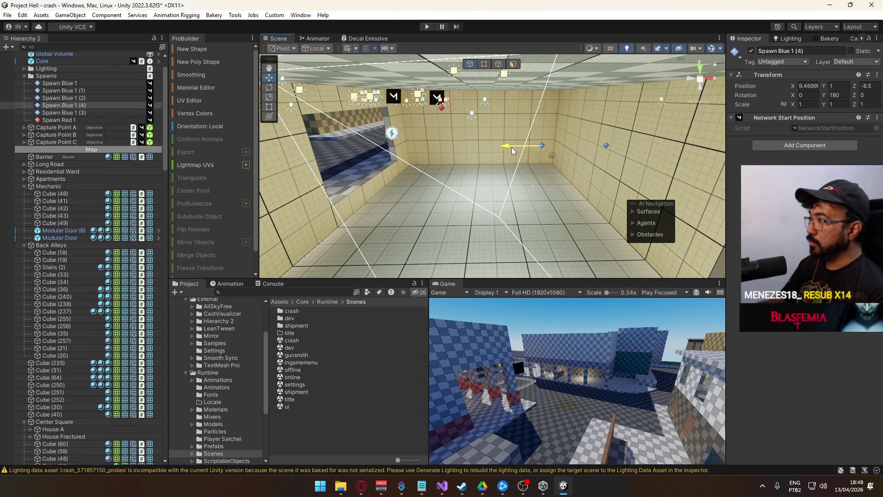
left_click_drag(500, 153, 504, 154)
key("ctrl+d")
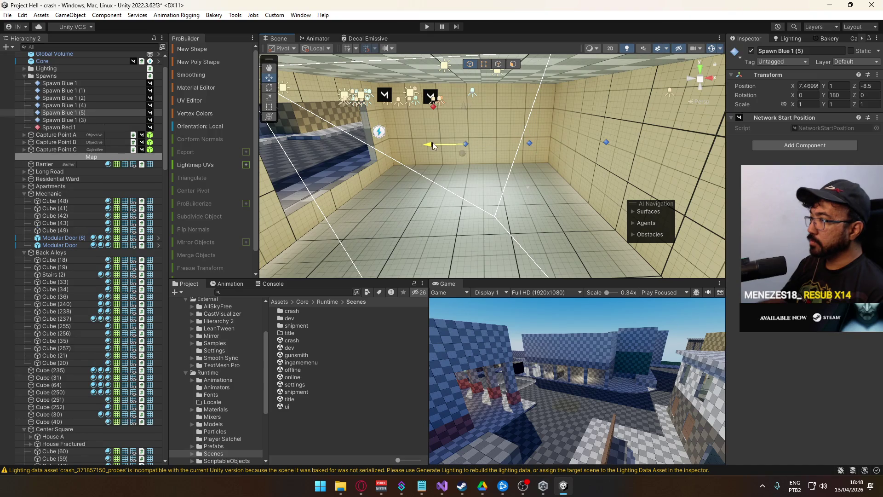
left_click_drag(432, 144, 434, 146)
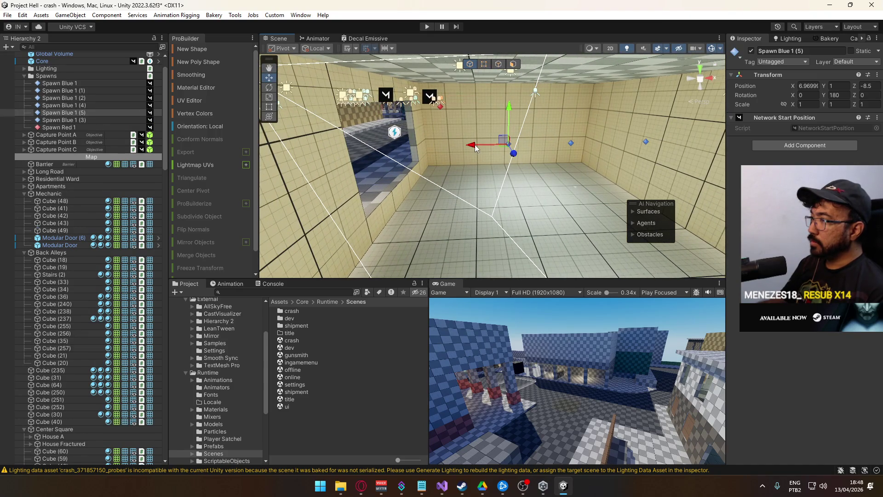
left_click_drag(440, 148, 438, 145)
left_click(570, 145)
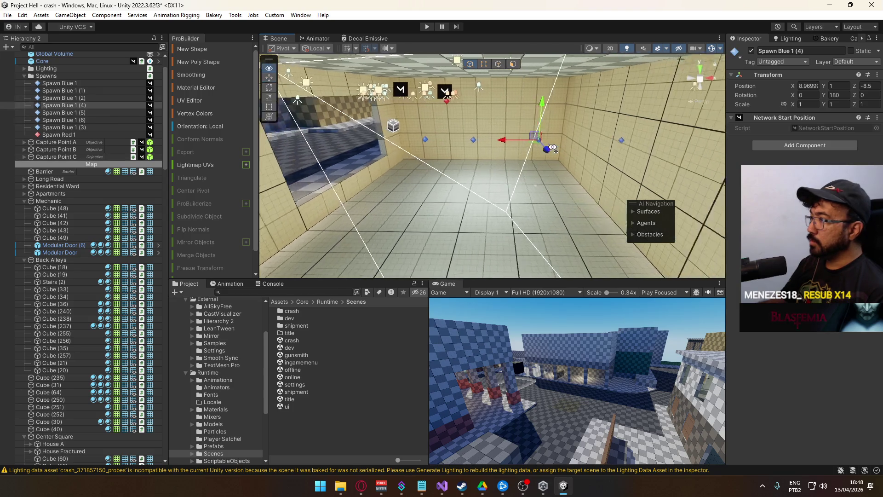
key("f")
mouse_move(480, 140)
left_mouse_down()
mouse_move(545, 206)
mouse_move(477, 189)
mouse_move(507, 205)
mouse_move(474, 183)
mouse_move(458, 135)
mouse_move(481, 208)
mouse_move(516, 175)
mouse_move(483, 126)
mouse_move(440, 122)
mouse_move(463, 150)
left_mouse_up()
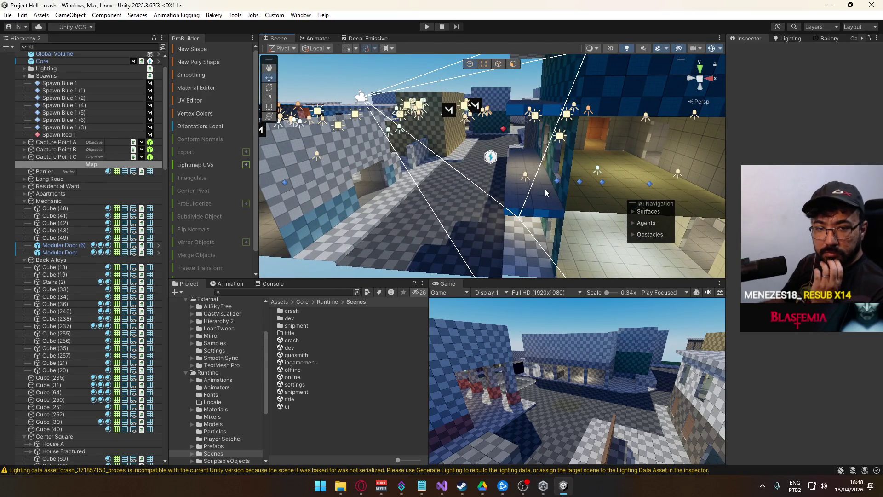
- Move Spawn Red 1 across the map along Z to 65.8 near the far buildings
mouse_move(484, 191)
left_mouse_down()
mouse_move(484, 155)
mouse_move(341, 147)
mouse_move(521, 156)
mouse_move(681, 239)
mouse_move(592, 253)
mouse_move(633, 288)
mouse_move(593, 190)
mouse_move(562, 189)
mouse_move(659, 151)
left_mouse_up()
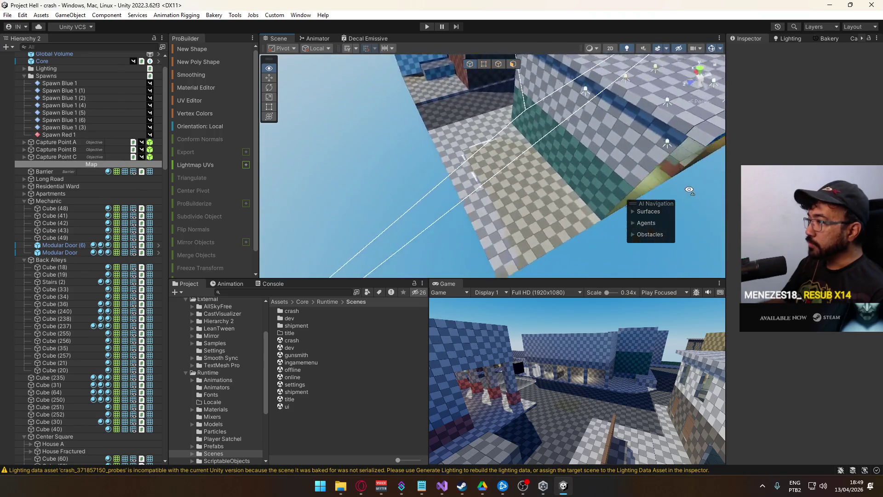
left_click_drag(633, 208, 676, 138)
mouse_move(630, 182)
left_mouse_down()
mouse_move(630, 102)
mouse_move(540, 147)
left_mouse_up()
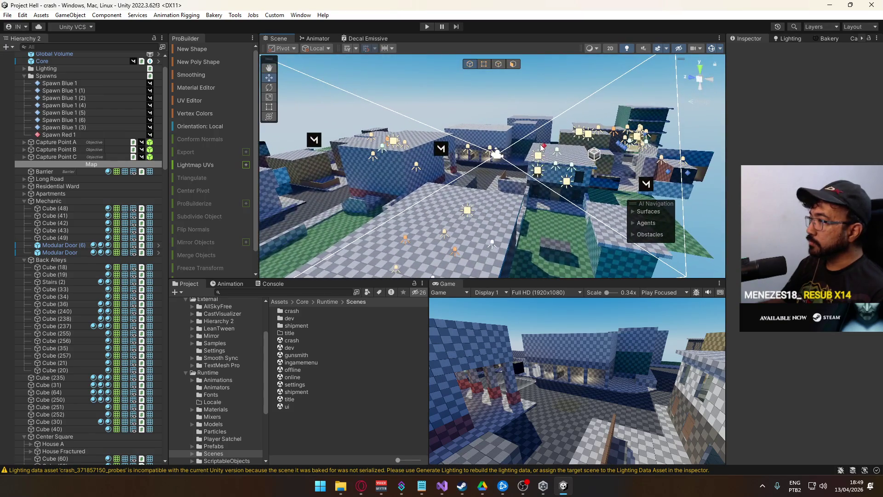
mouse_move(369, 134)
left_mouse_down()
mouse_move(492, 155)
mouse_move(513, 135)
left_mouse_up()
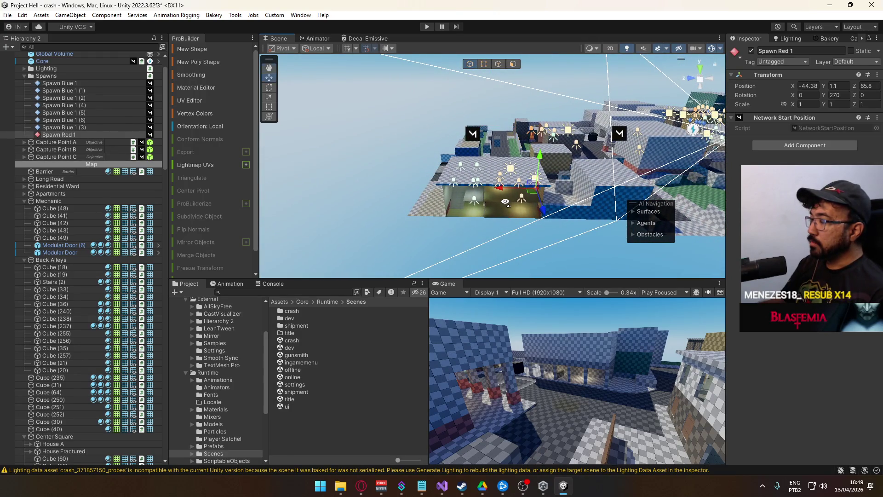
- Lift Spawn Red 1 into the upper room at X -41, Y 2.6, Z 76
scroll(505, 207, "down", 10)
left_click_drag(508, 180, 591, 170)
scroll(598, 172, "up", 1)
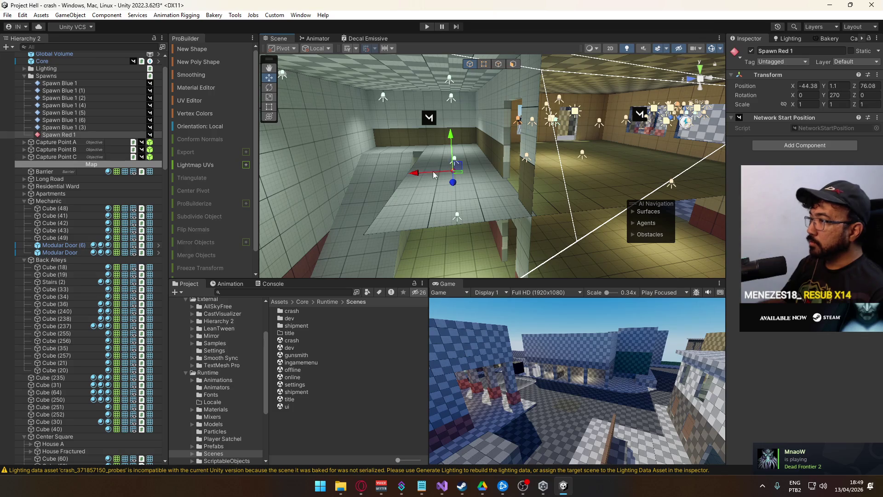
left_click_drag(450, 138, 450, 120)
left_click_drag(506, 138, 649, 134)
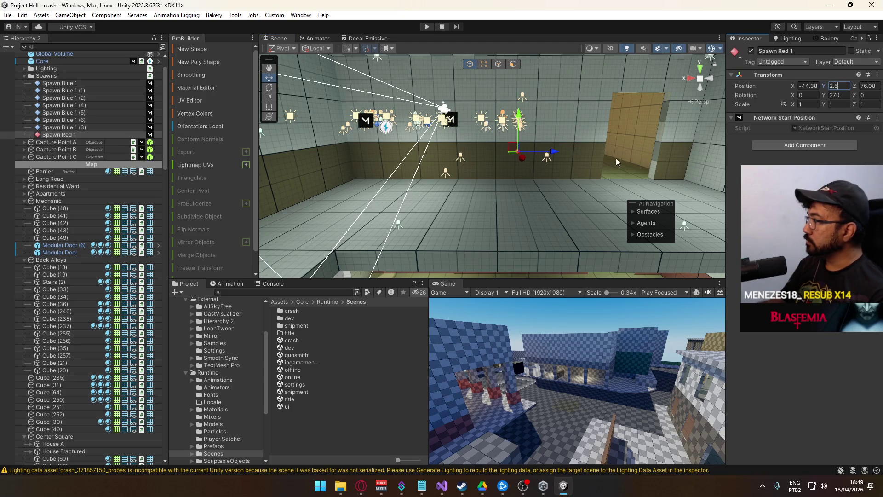
mouse_move(407, 159)
left_mouse_down()
mouse_move(541, 157)
mouse_move(509, 158)
left_mouse_up()
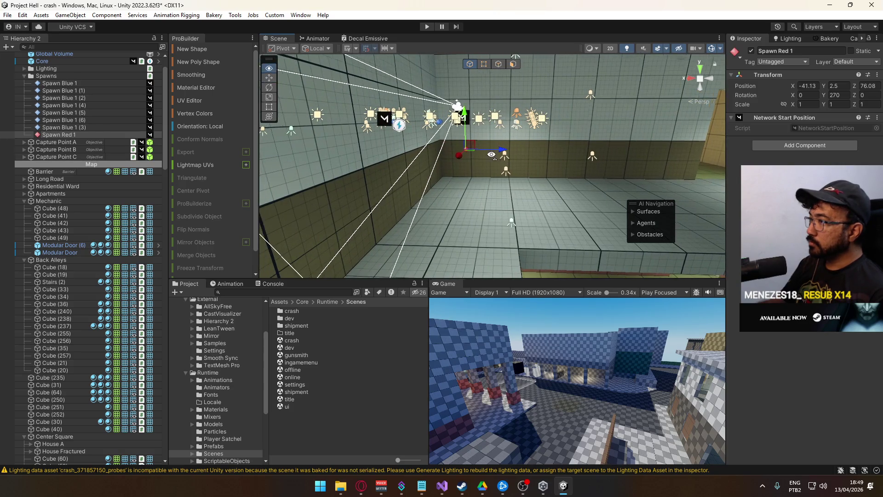
key("f")
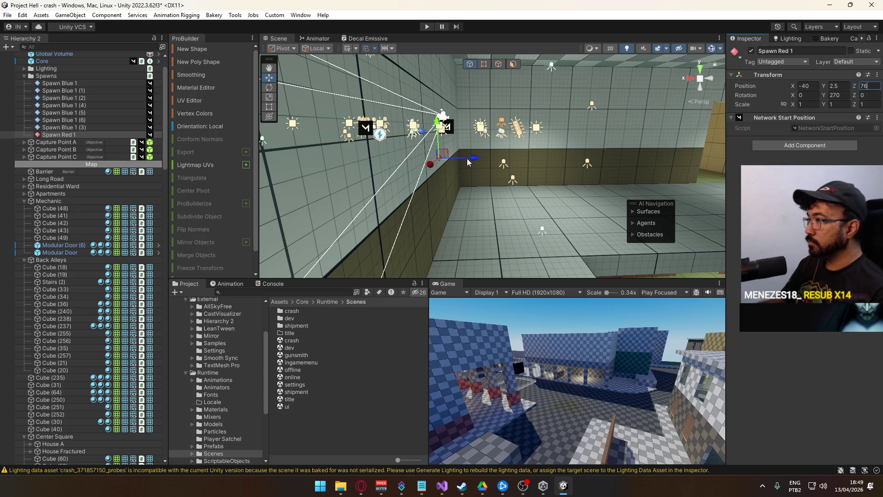
left_click_drag(526, 156, 262, 144)
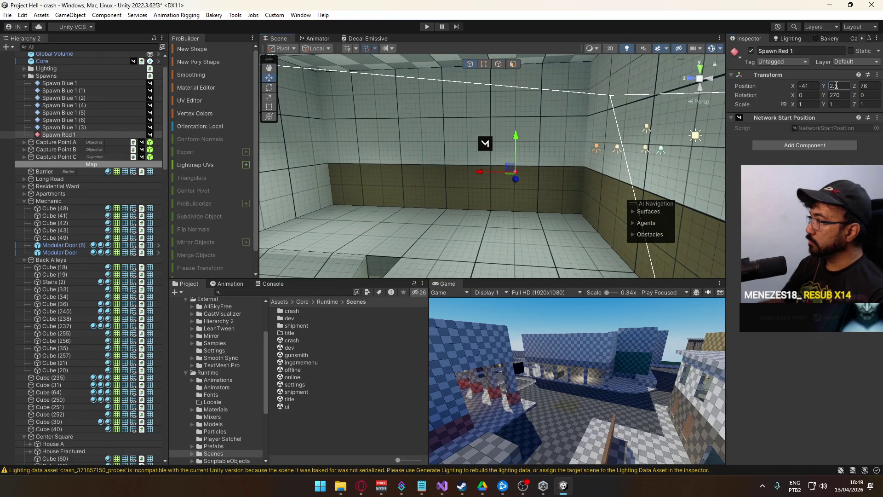
mouse_move(667, 139)
left_mouse_down()
mouse_move(730, 155)
mouse_move(496, 166)
mouse_move(606, 222)
mouse_move(545, 106)
mouse_move(548, 144)
left_mouse_up()
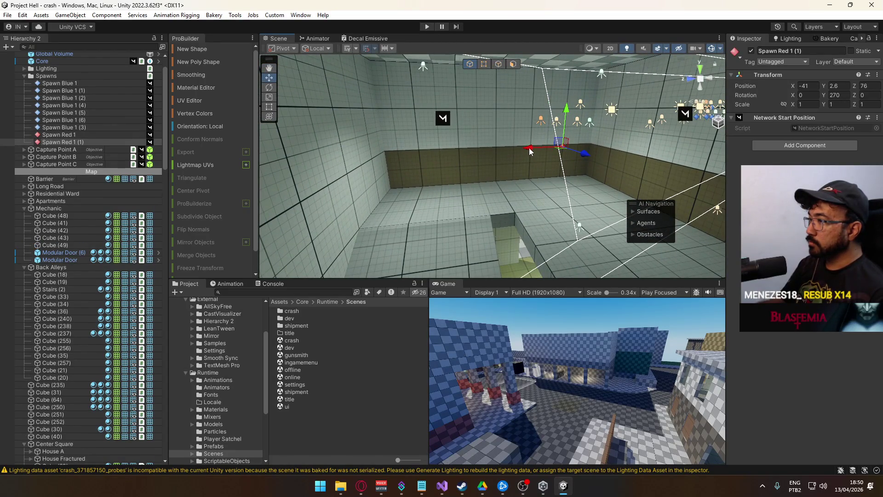
- Place the copied red spawn at Y -0.5, X -44.5 by the teal wall and duplicate it again
mouse_move(400, 164)
left_mouse_down()
mouse_move(715, 179)
mouse_move(538, 201)
mouse_move(592, 188)
mouse_move(498, 166)
mouse_move(462, 133)
mouse_move(443, 165)
left_mouse_up()
key("f")
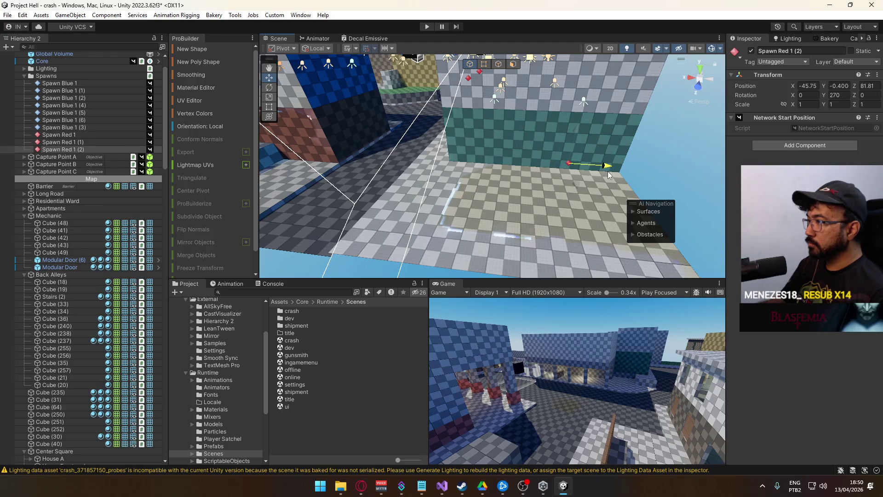
mouse_move(624, 181)
left_mouse_down()
mouse_move(518, 173)
mouse_move(520, 186)
left_mouse_up()
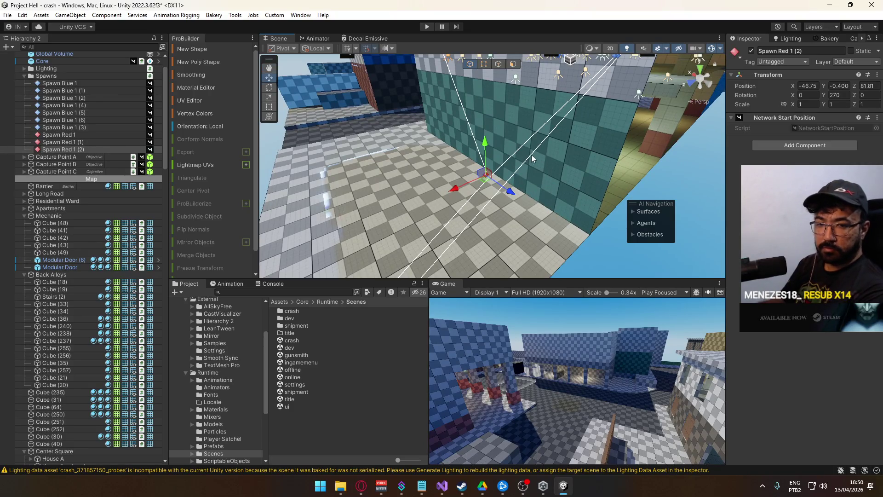
left_click_drag(522, 130, 451, 145)
type("0")
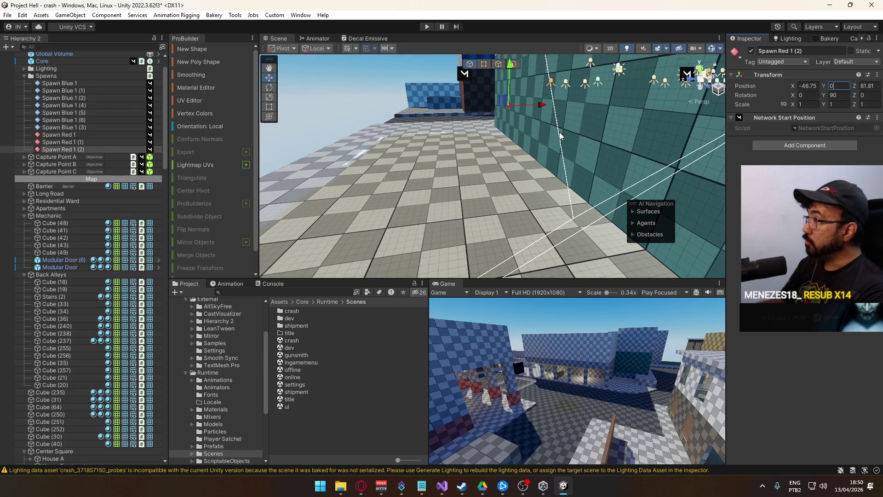
type(".5")
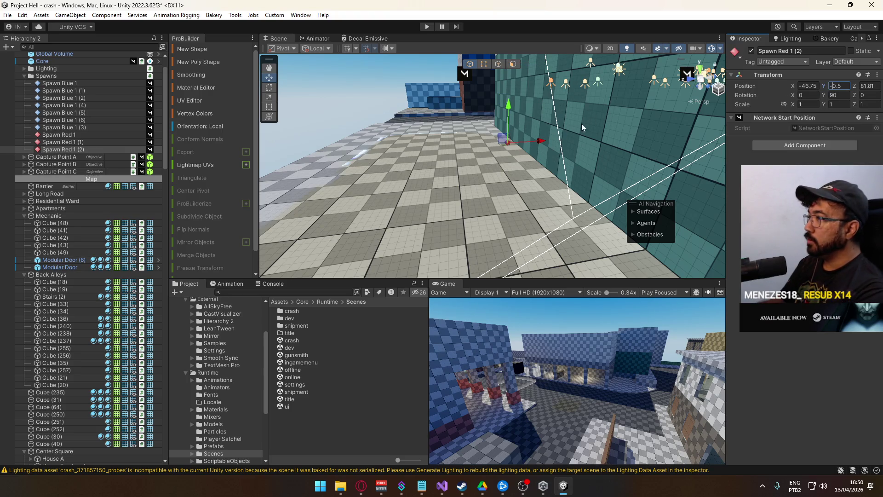
mouse_move(575, 127)
left_mouse_down()
mouse_move(506, 133)
mouse_move(476, 119)
mouse_move(539, 123)
left_mouse_up()
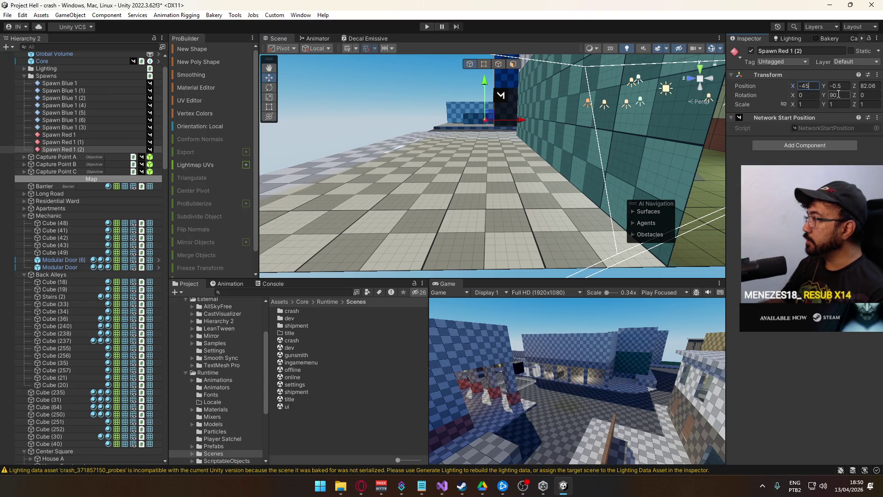
mouse_move(461, 133)
left_mouse_down()
mouse_move(598, 201)
mouse_move(701, 224)
mouse_move(499, 175)
left_mouse_up()
mouse_move(437, 155)
left_mouse_down()
mouse_move(393, 162)
mouse_move(501, 145)
mouse_move(544, 162)
mouse_move(474, 159)
mouse_move(550, 161)
mouse_move(539, 169)
left_mouse_up()
key("ctrl+d")
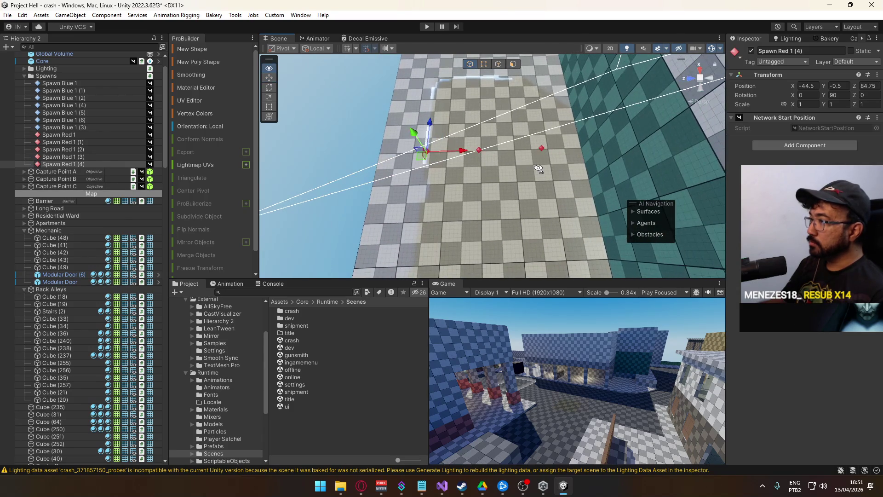
- Select red spawns (2), (3) and (4) from the top-down view
left_click(485, 149)
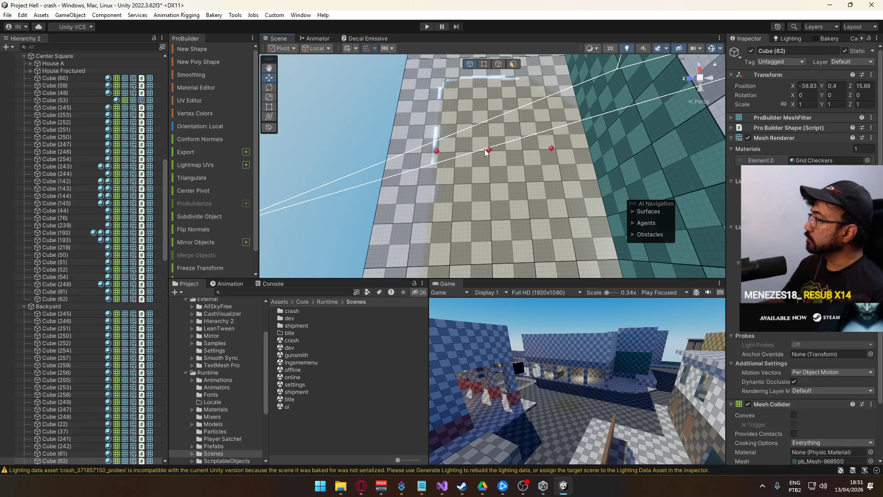
left_click(489, 151)
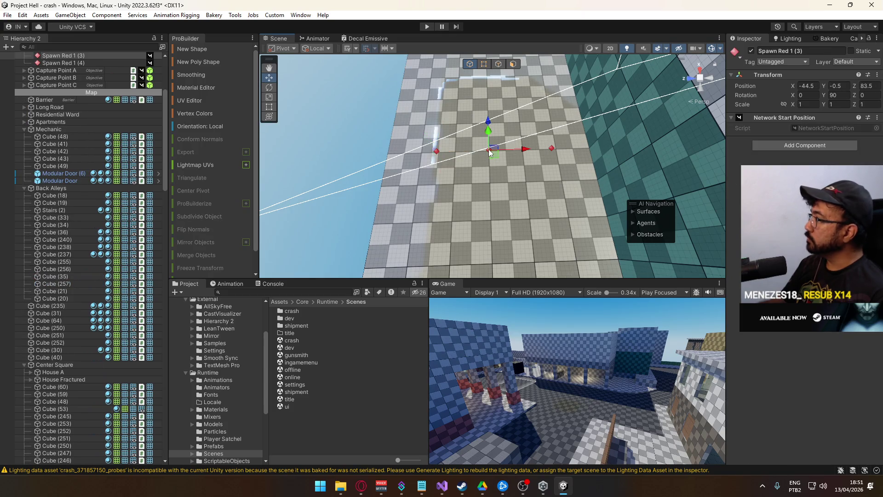
left_click(552, 151)
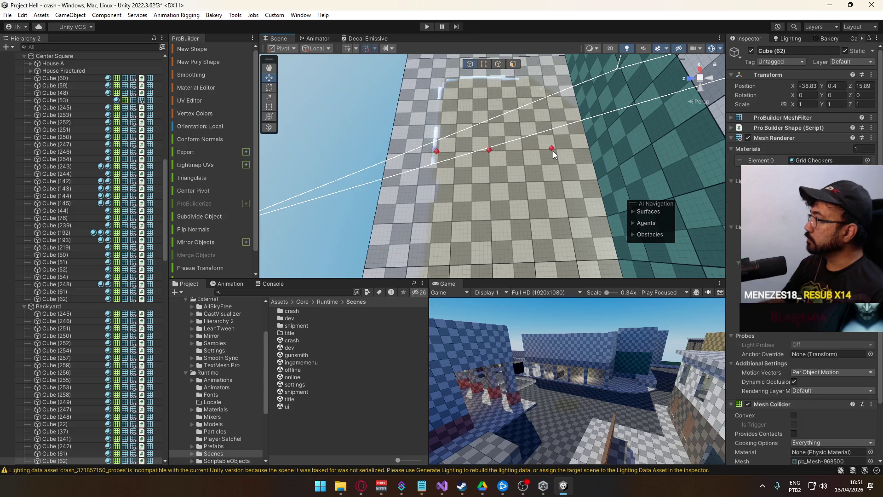
left_click(551, 149)
key("d")
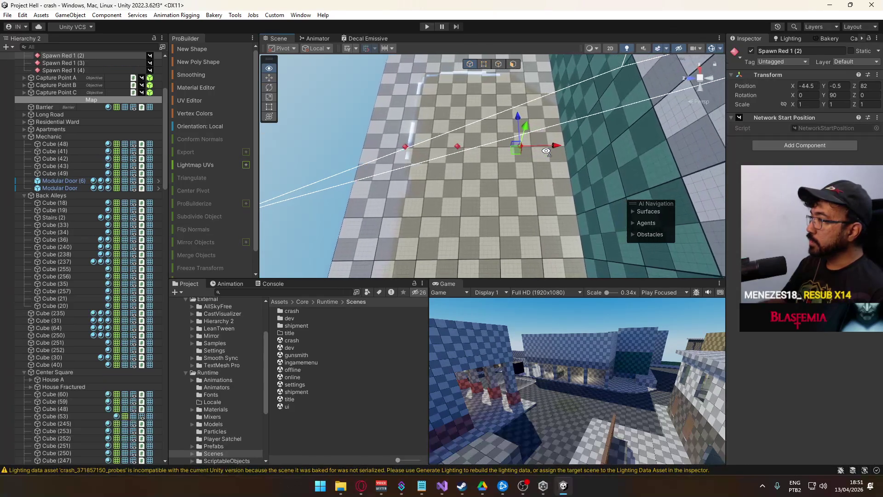
left_click(714, 82)
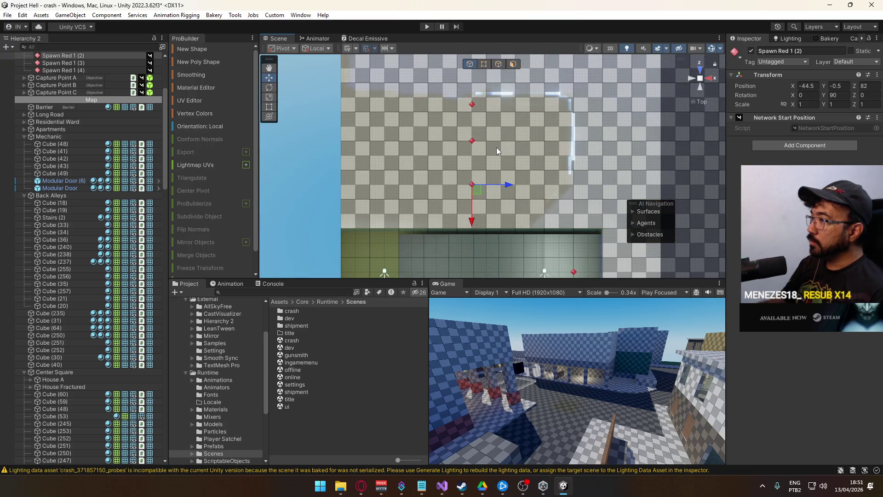
left_click(473, 104)
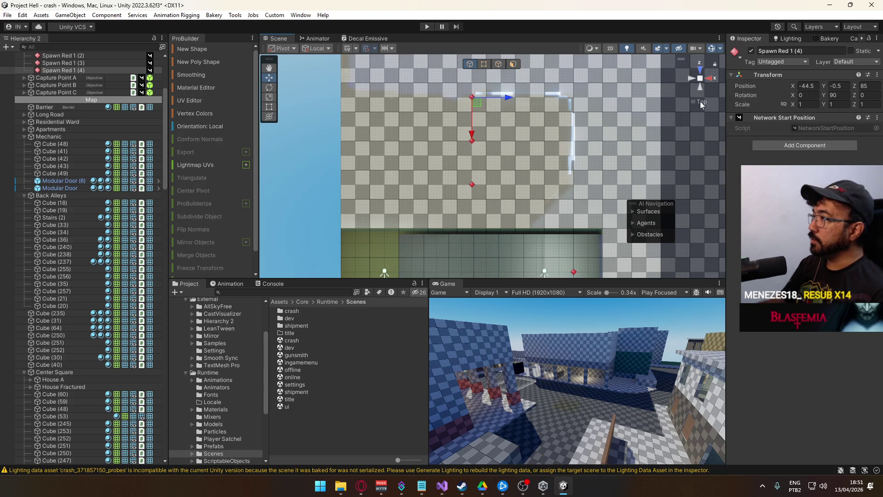
- Duplicate the three red spawns and slide the copies along X to -42.5
left_click_drag(500, 134, 562, 175)
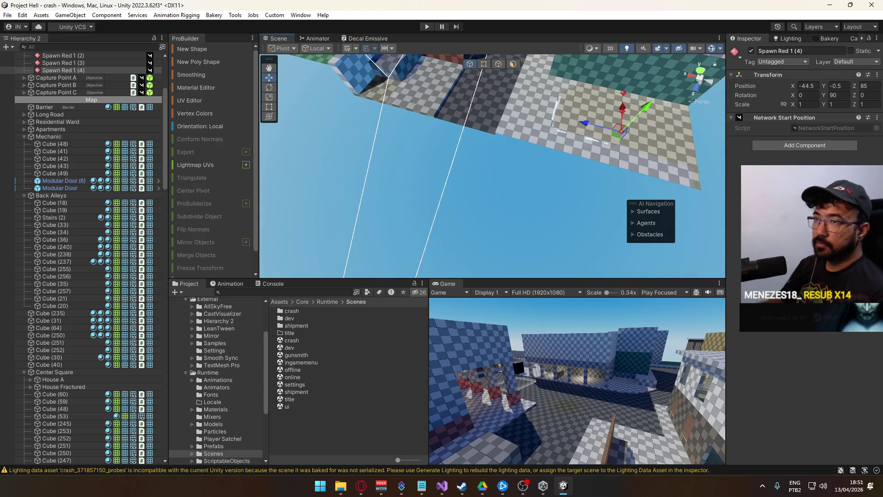
scroll(107, 112, "up", 3)
mouse_move(529, 161)
left_mouse_down()
mouse_move(597, 91)
mouse_move(540, 134)
left_mouse_up()
key("ctrl+d")
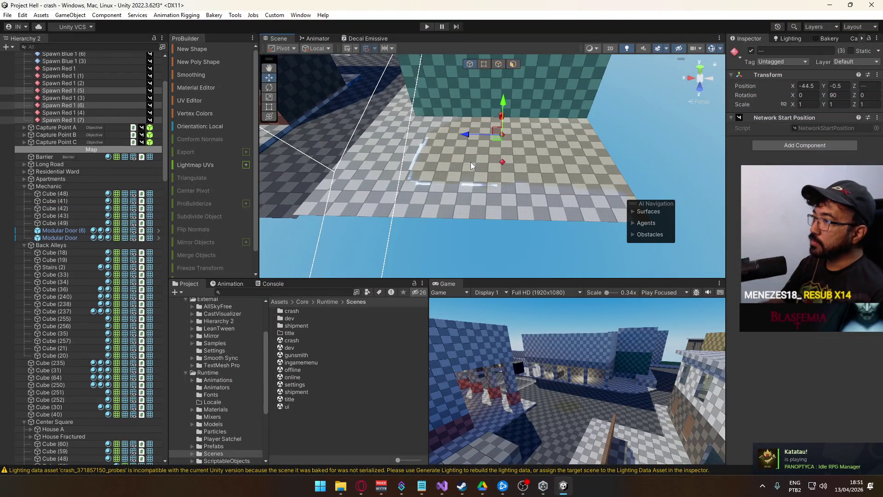
mouse_move(437, 140)
left_mouse_down()
mouse_move(231, 119)
mouse_move(299, 161)
left_mouse_up()
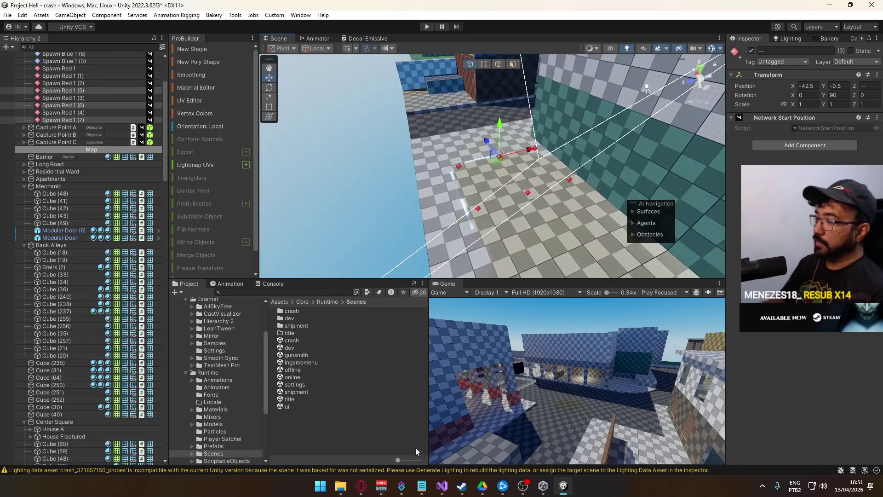
left_click(365, 480)
- Go to a streamer's twitch.tv channel address in a new Opera tab
key("ctrl+t")
type("twitch.tv")
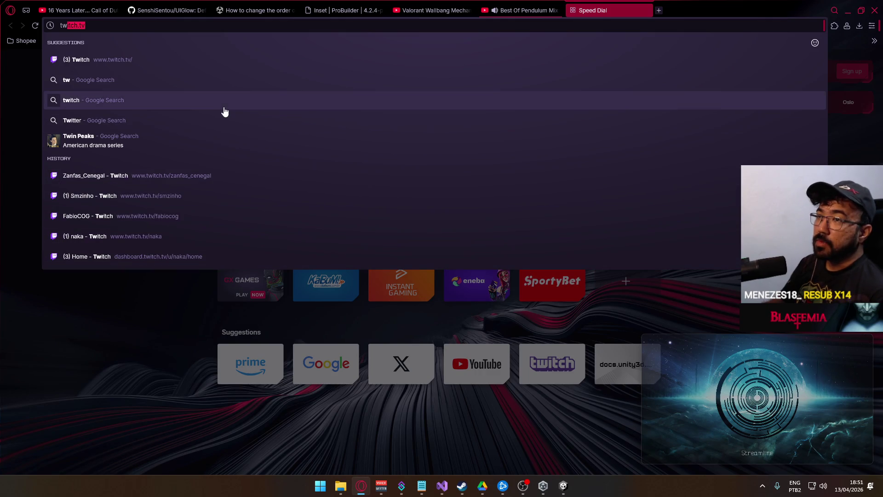
type("/welitonp")
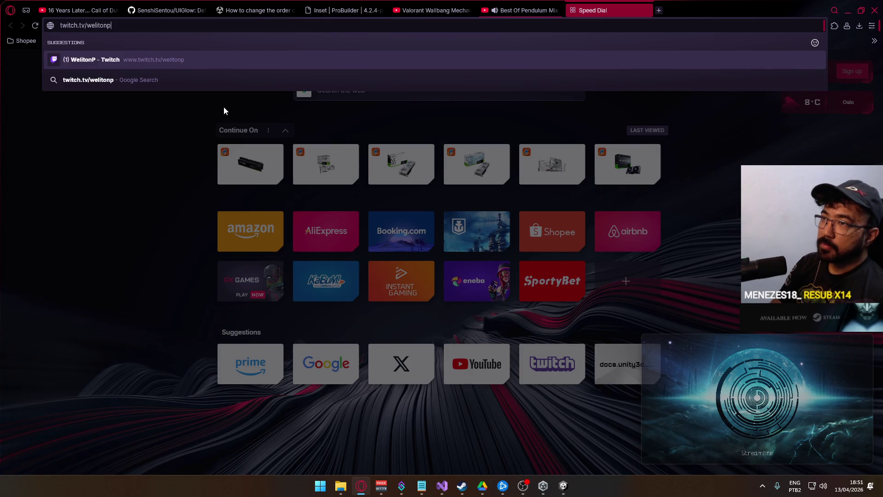
key("Return")
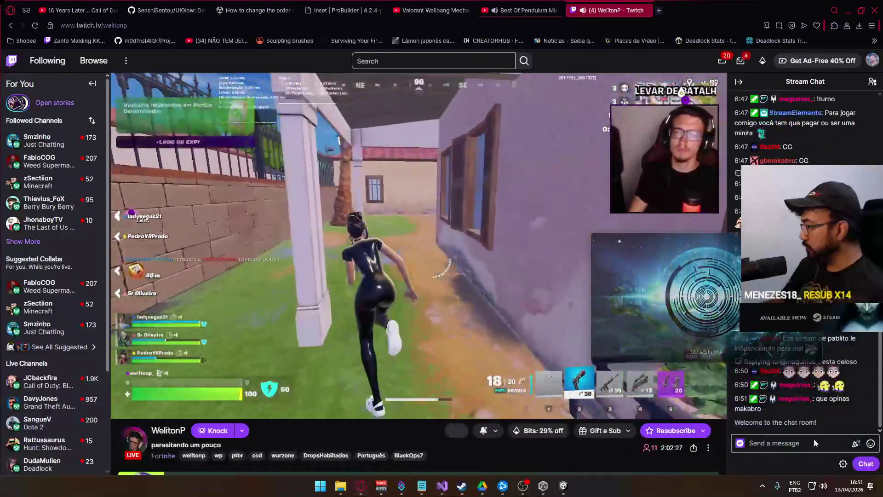
- Post 'parasito devolve meu moderador' and 'fi de rapariga' in the Twitch stream chat
left_click(813, 442)
left_click(811, 441)
type("parasito devolve me")
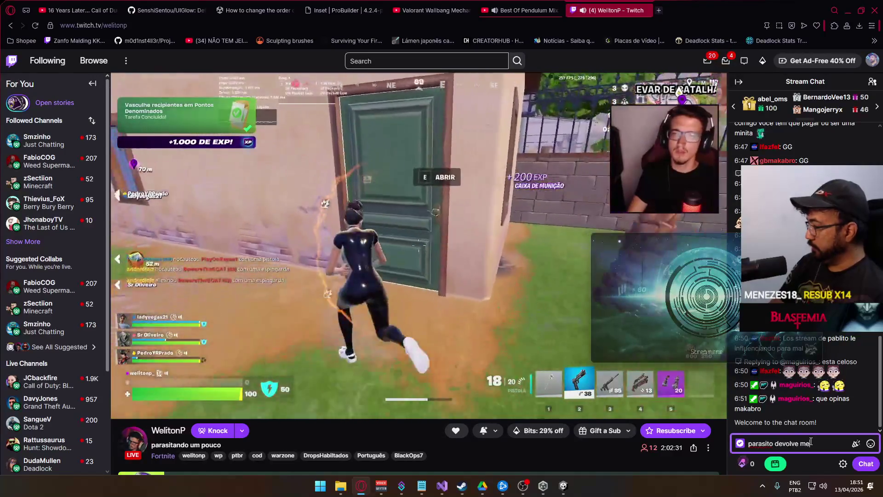
type("u moderador")
key("Return")
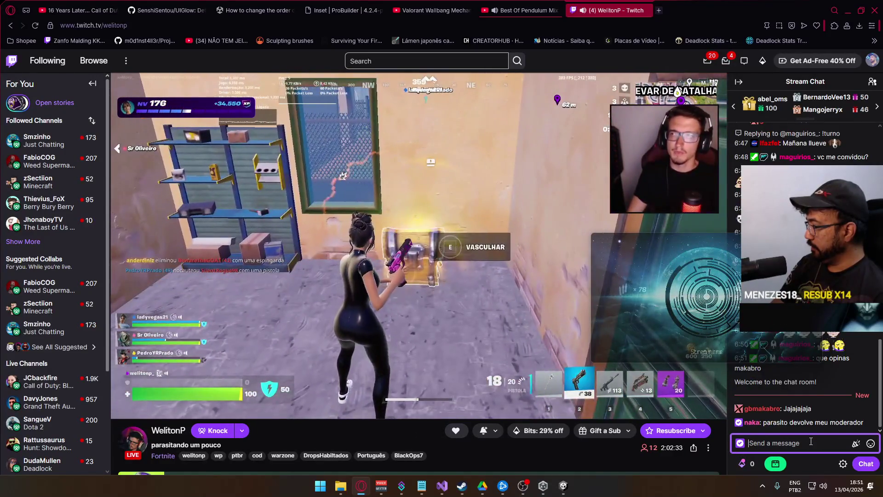
type("fi de rapariga")
key("Return")
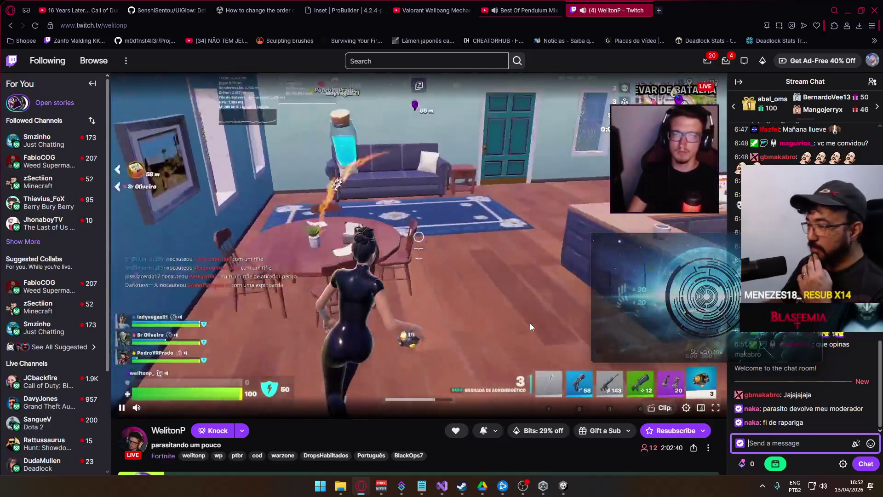
- Send the chat messages 'ueeeeeeerleeeeei' and 'á já an94'
mouse_move(275, 400)
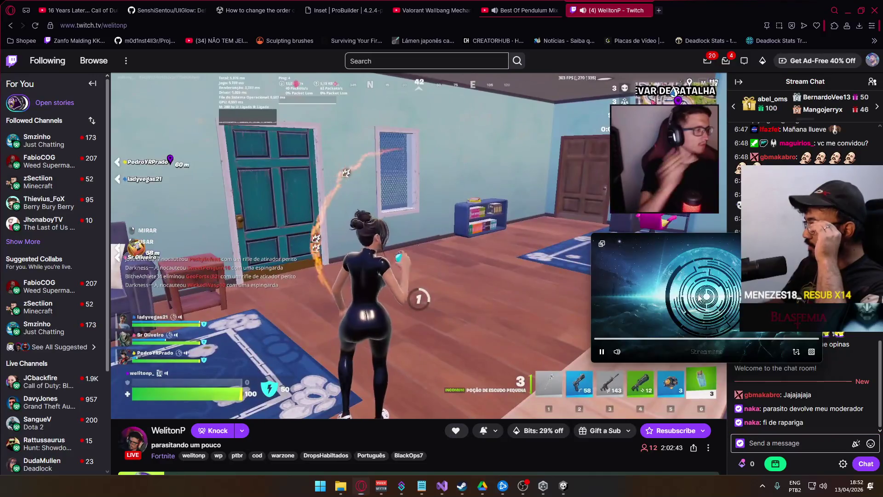
key("alt+Tab")
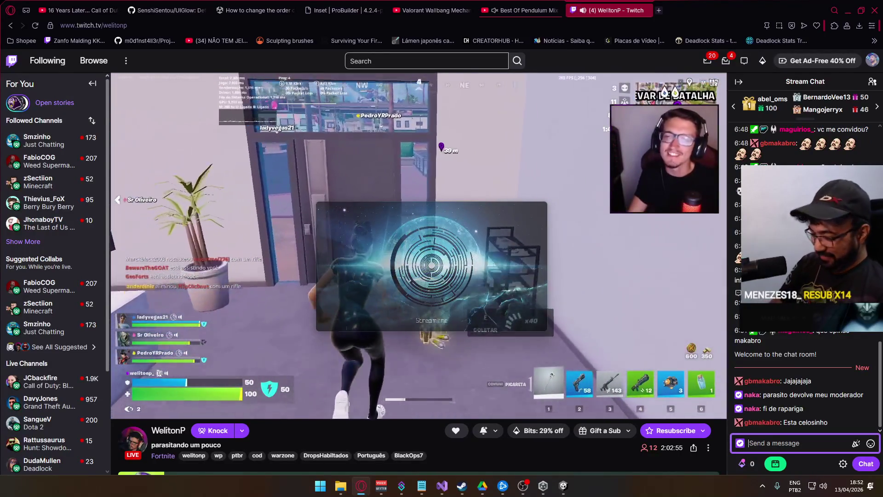
type("ueeeeeeerle")
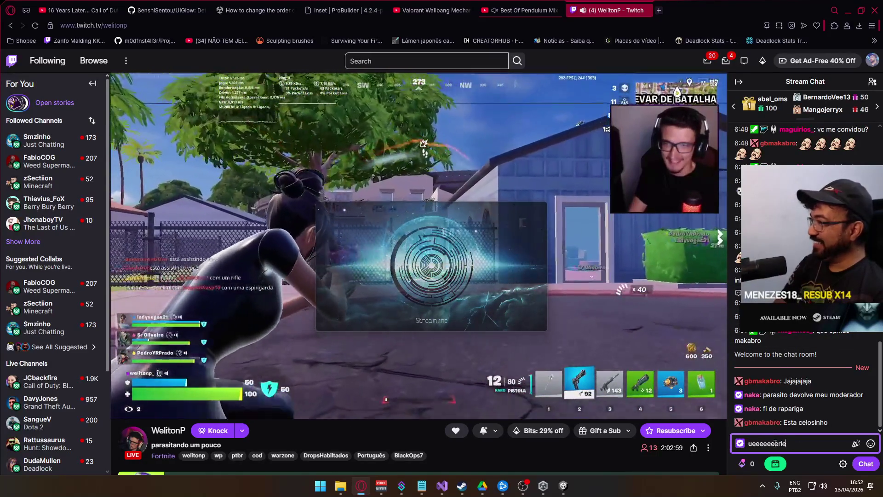
type("eeeei")
key("Return")
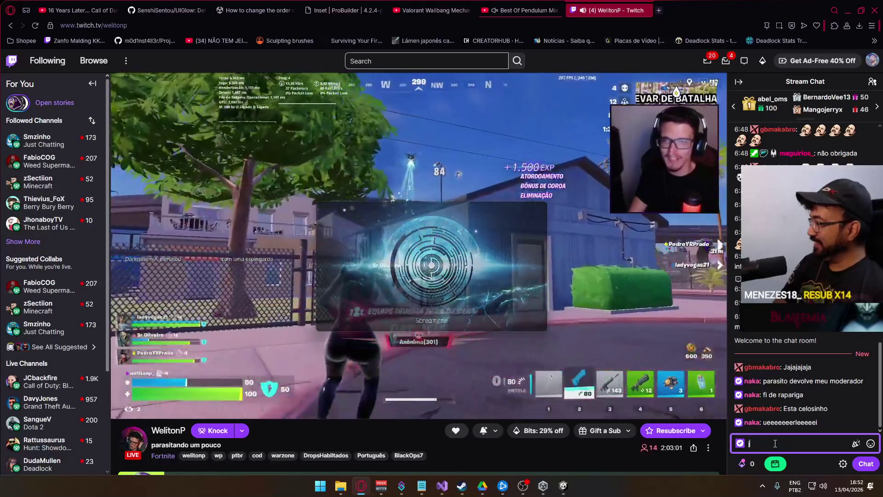
type("á já an94")
key("Return")
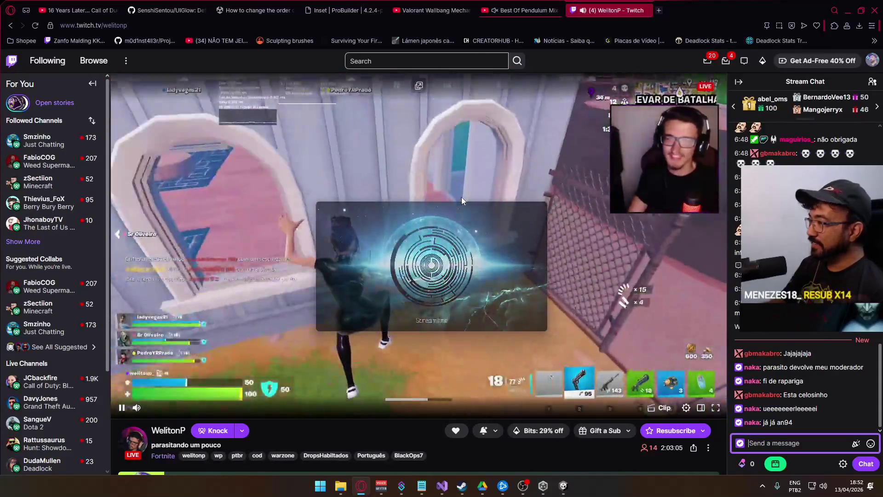
- Send 'expoooooooooosed', 'a an94' and 'precisa dar uma', plus a reply to another chatter
mouse_move(513, 205)
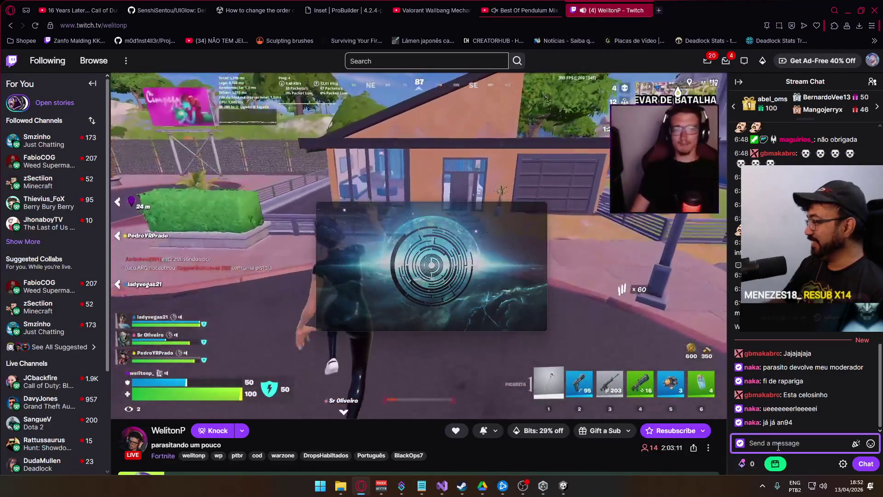
type("expoooooooooosed")
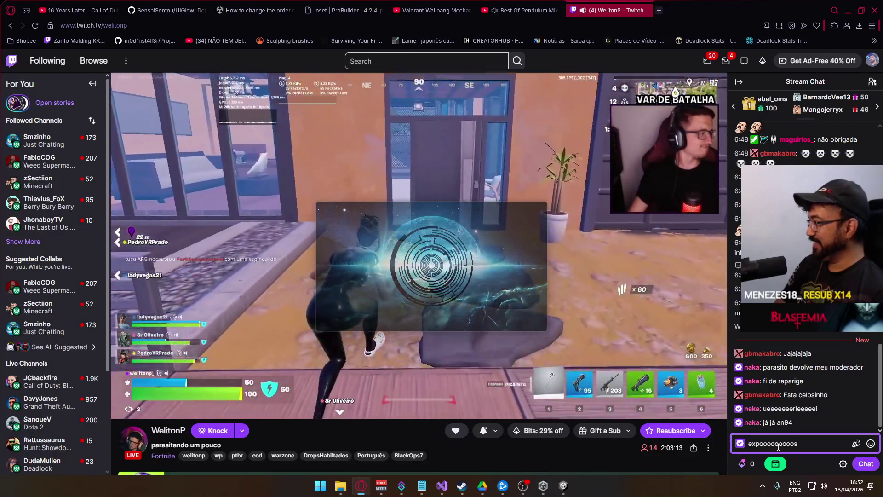
key("Return")
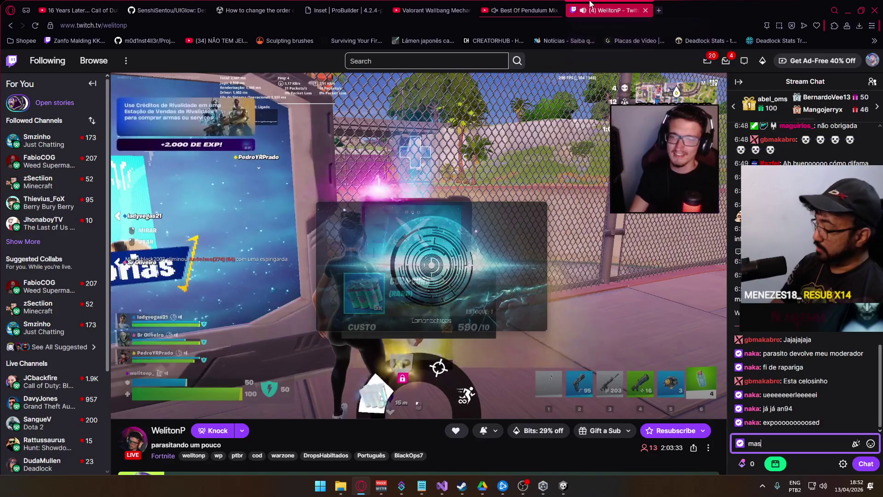
type("a an94")
key("Return")
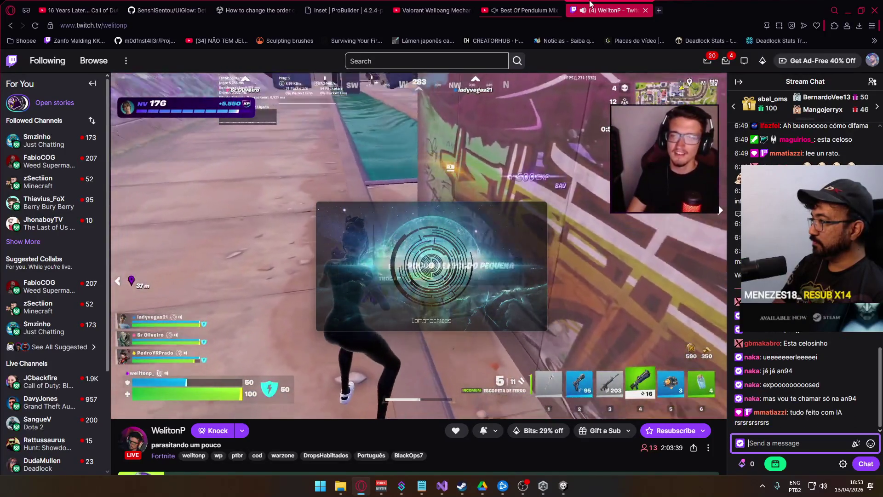
type("precisa dar uma po")
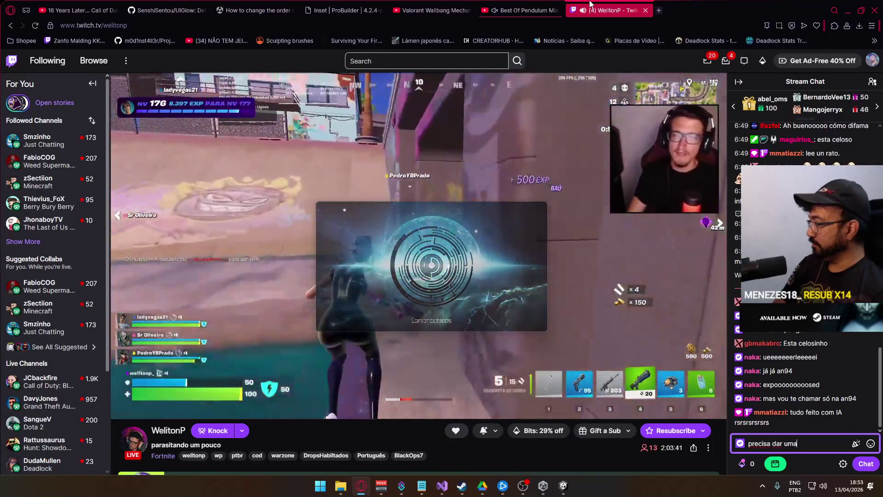
key("Return")
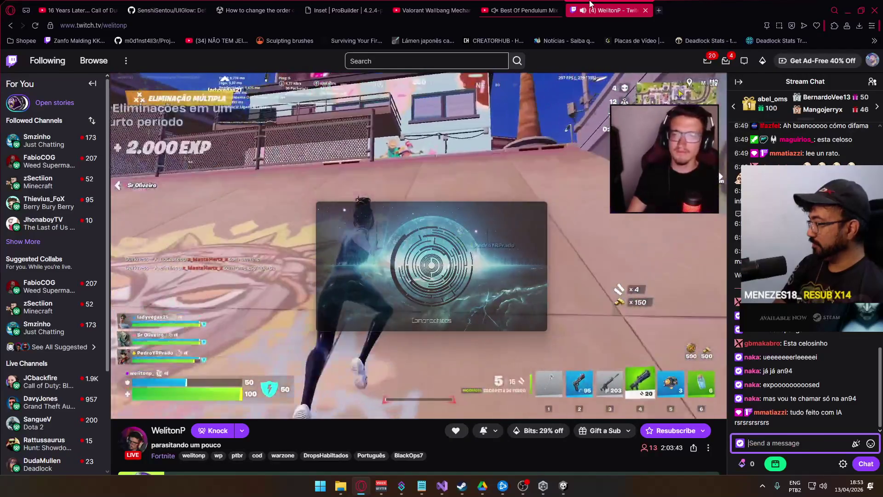
type("@mmatiazzi teuaro")
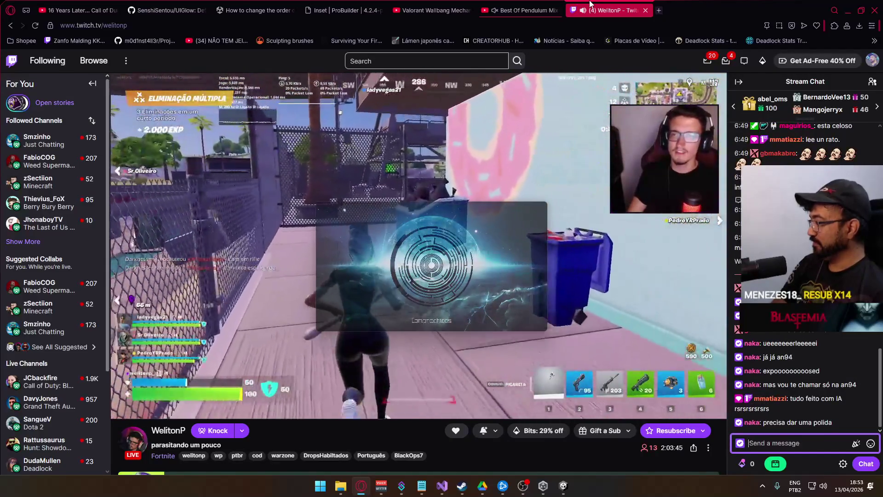
key("Return")
- Mute the Twitch stream, bring the Pendulum mix YouTube tab forward, and minimize Opera
left_click(583, 10)
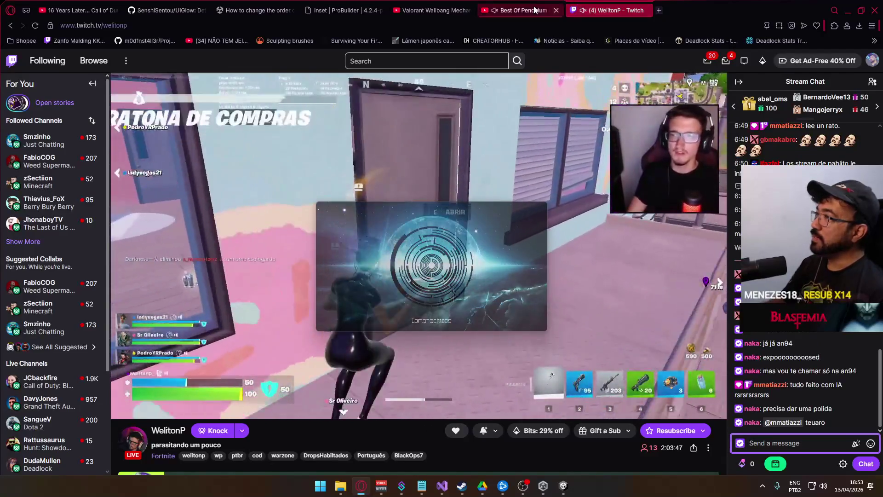
left_click(535, 10)
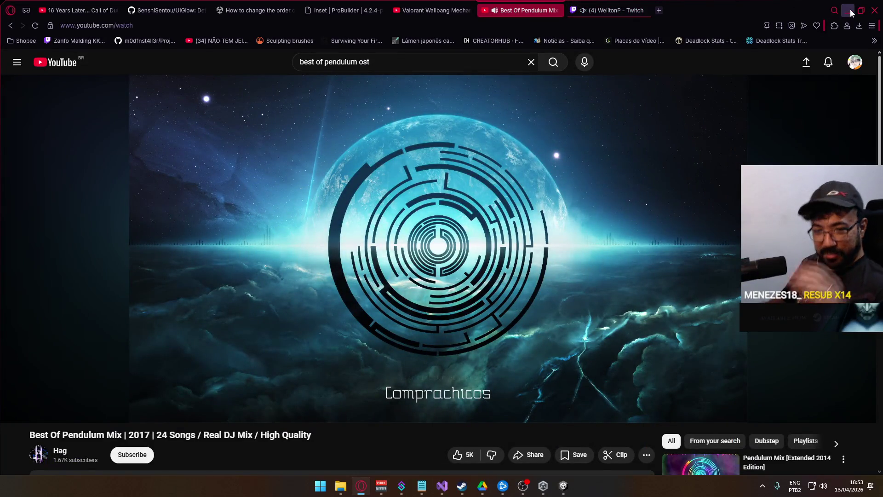
left_click(851, 13)
- Select a red spawn marker in the backyard, viewing the floor and blue wall around it
left_click_drag(529, 184, 690, 215)
left_click_drag(461, 201, 506, 211)
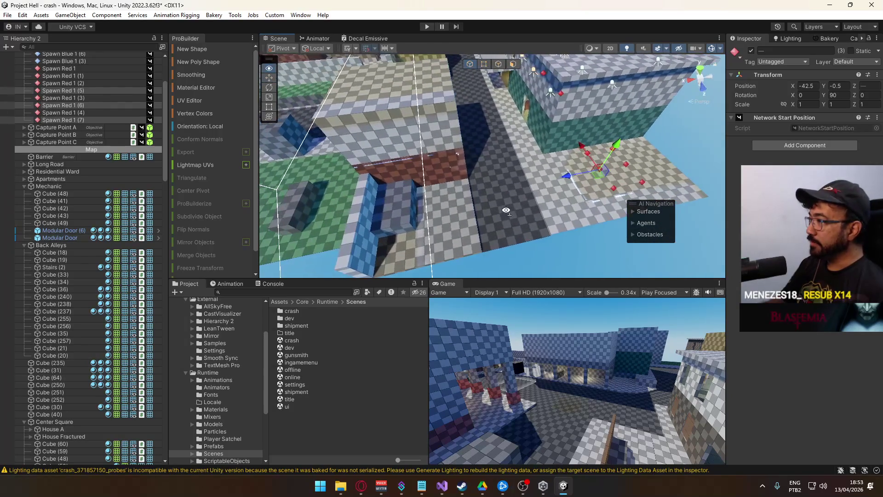
left_click(615, 189)
left_click_drag(617, 191, 596, 199)
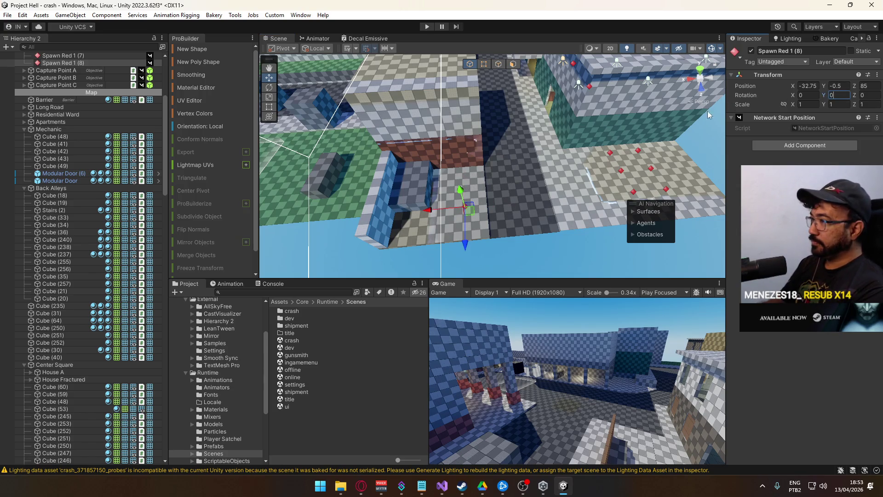
mouse_move(495, 180)
left_mouse_down()
mouse_move(495, 187)
mouse_move(508, 157)
mouse_move(489, 176)
mouse_move(569, 157)
mouse_move(552, 174)
left_mouse_up()
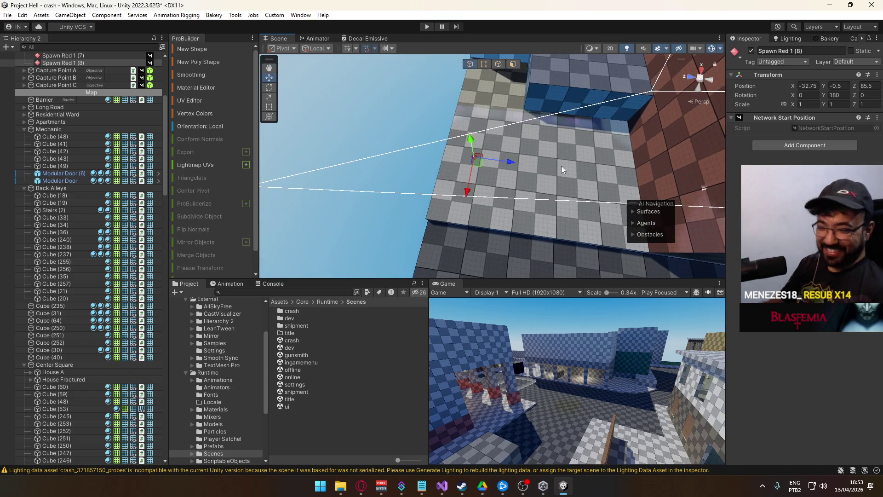
mouse_move(689, 105)
left_mouse_down()
mouse_move(545, 182)
mouse_move(322, 154)
mouse_move(296, 162)
left_mouse_up()
left_click_drag(297, 154, 374, 157)
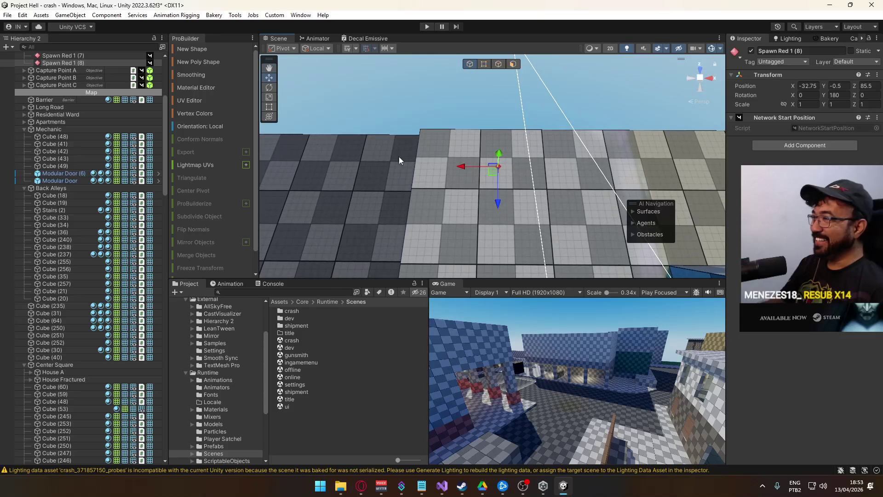
left_click_drag(484, 166, 673, 124)
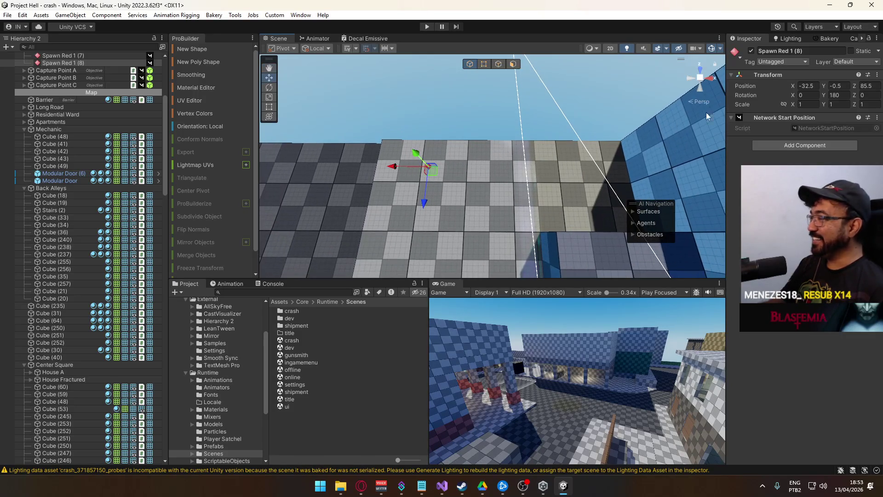
mouse_move(416, 166)
left_mouse_down()
mouse_move(368, 171)
mouse_move(393, 184)
left_mouse_up()
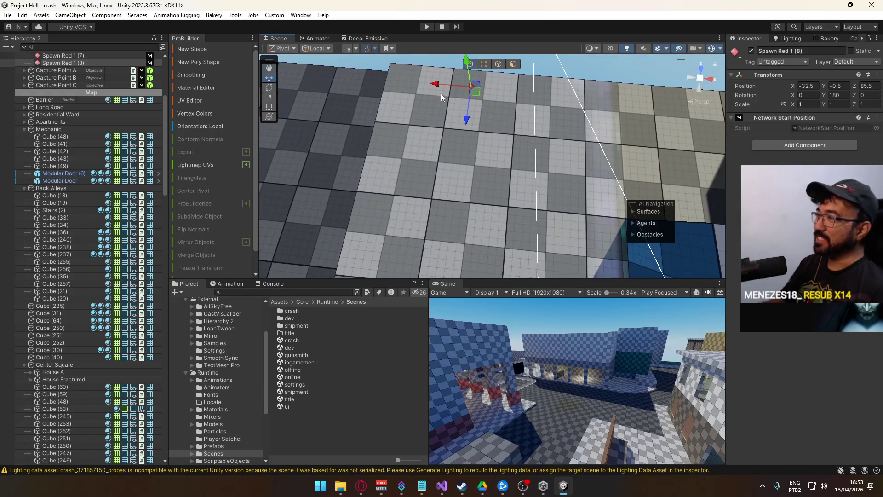
- Nudge the red spawn point along the floor and duplicate it with Ctrl+D
mouse_move(419, 87)
left_mouse_down()
mouse_move(573, 142)
mouse_move(556, 149)
mouse_move(504, 127)
mouse_move(542, 127)
left_mouse_up()
mouse_move(493, 144)
left_mouse_down()
mouse_move(452, 137)
mouse_move(470, 142)
mouse_move(467, 171)
mouse_move(341, 126)
mouse_move(539, 192)
mouse_move(506, 198)
left_mouse_up()
key("ctrl+d")
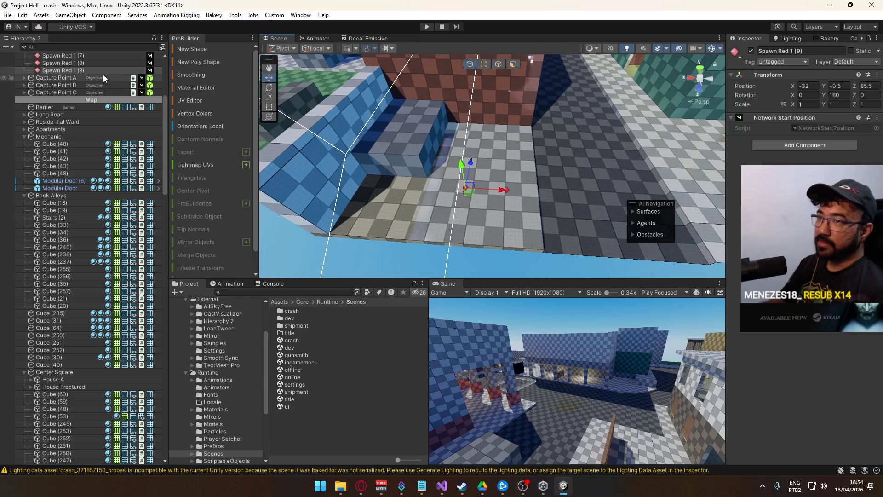
- Set Spawn Red 1 (9)'s Y rotation to 270 and slide it to X -29.5 beside the blue wall
left_click(92, 63, "ctrl")
mouse_move(339, 162)
left_mouse_down()
mouse_move(553, 209)
mouse_move(511, 198)
mouse_move(520, 198)
mouse_move(459, 230)
mouse_move(425, 225)
mouse_move(492, 186)
left_mouse_up()
left_click(466, 226)
left_click(493, 181)
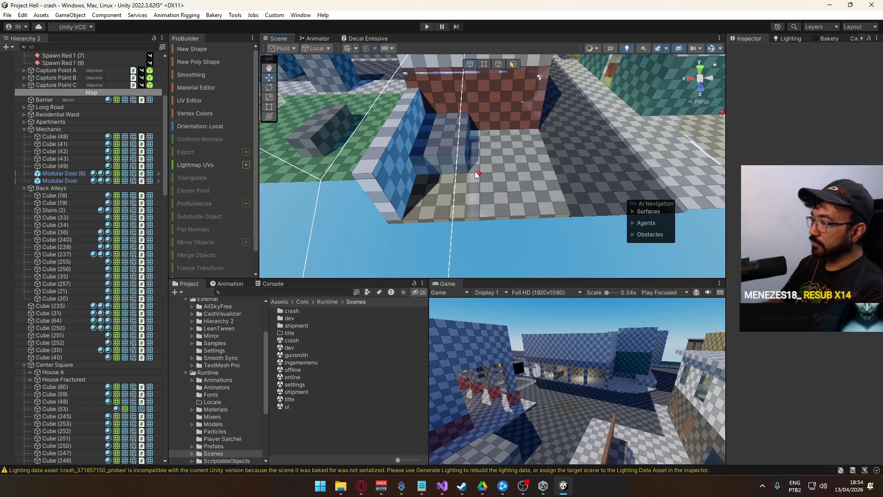
left_click(840, 95)
type("0")
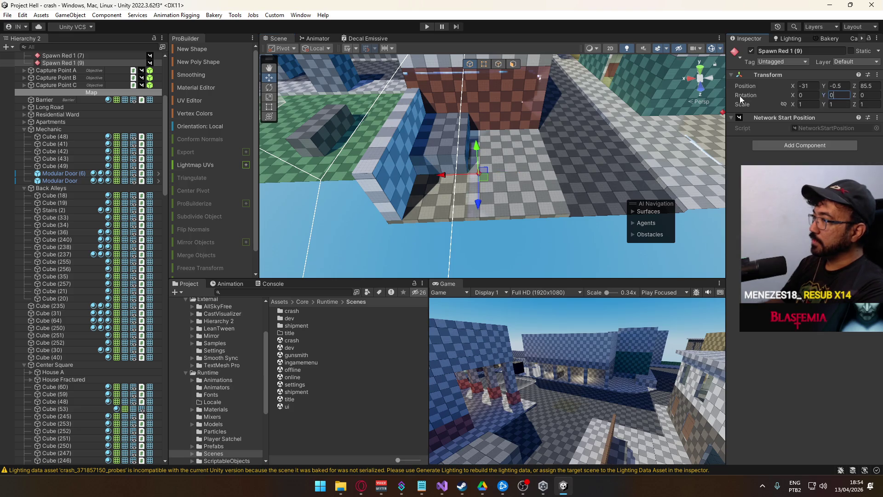
type("0")
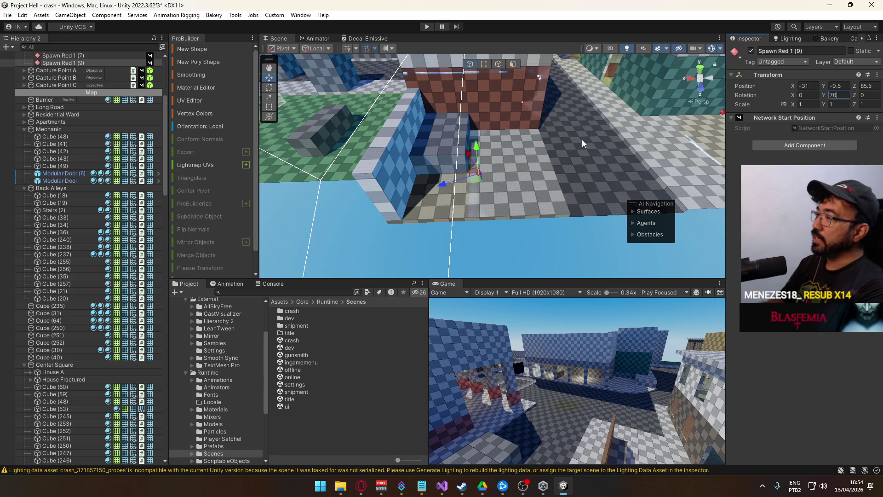
type("270")
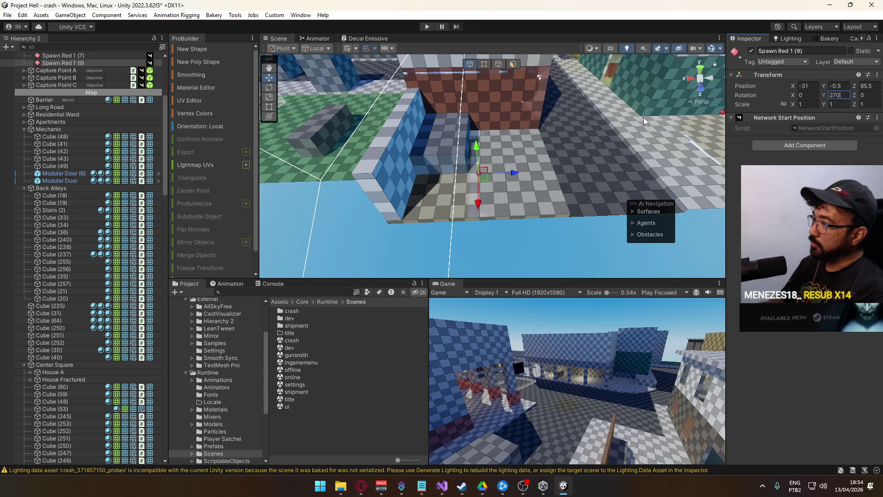
mouse_move(510, 177)
left_mouse_down()
mouse_move(460, 186)
mouse_move(498, 187)
mouse_move(479, 192)
mouse_move(428, 167)
mouse_move(496, 157)
mouse_move(536, 185)
mouse_move(513, 193)
left_mouse_up()
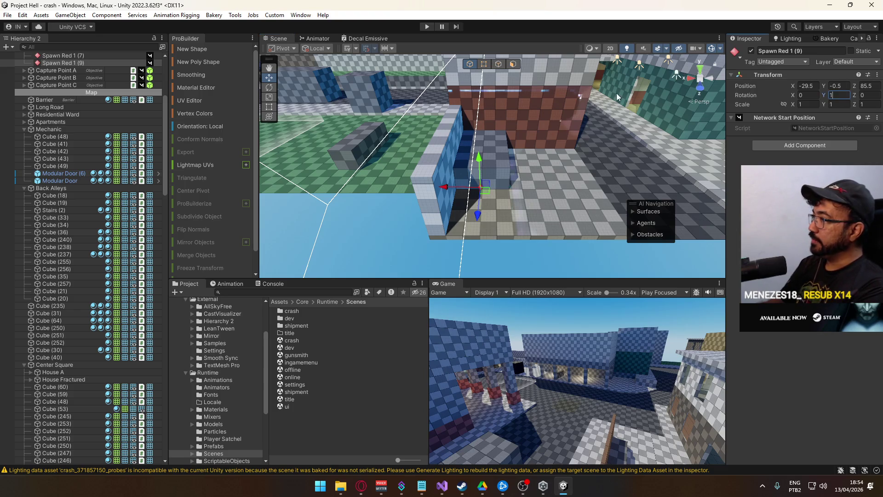
mouse_move(445, 176)
left_mouse_down()
mouse_move(581, 223)
mouse_move(526, 212)
mouse_move(523, 172)
mouse_move(459, 201)
mouse_move(322, 164)
mouse_move(470, 204)
left_mouse_up()
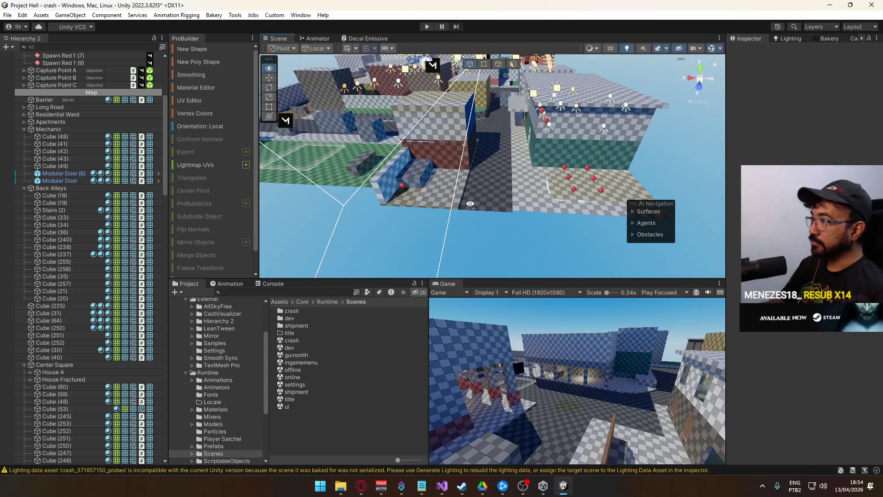
- Renumber the first duplicated red spawns to Spawn Red 2, 3, 4 and 5
scroll(90, 199, "up", 5)
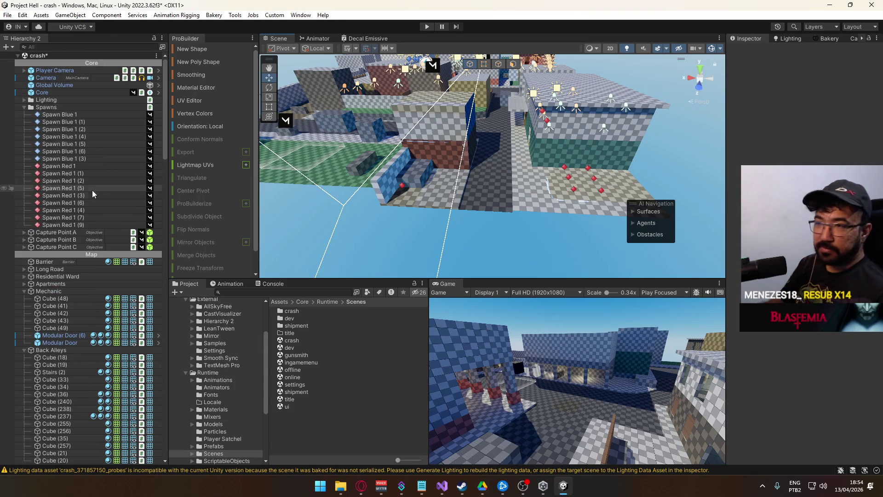
left_click(86, 174)
key("BackSpace")
key("BackSpace")
key("BackSpace")
type("2")
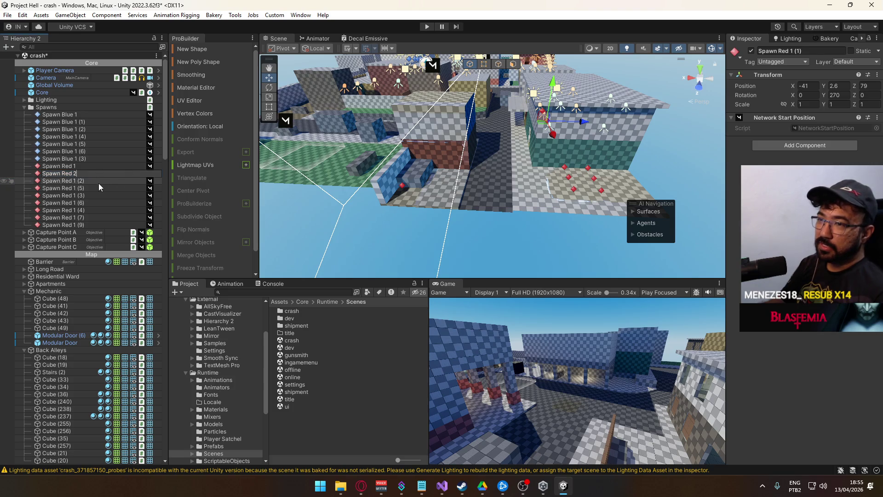
left_click(79, 181)
key("F2")
key("BackSpace")
key("BackSpace")
key("BackSpace")
type("3")
left_click(70, 189)
key("F2")
key("BackSpace")
key("BackSpace")
key("BackSpace")
type("4")
left_click(78, 196)
key("F2")
key("BackSpace")
key("BackSpace")
key("BackSpace")
type("5")
- Rename the remaining red duplicates to Spawn Red 6, 7, 8 and 9
left_click(76, 204)
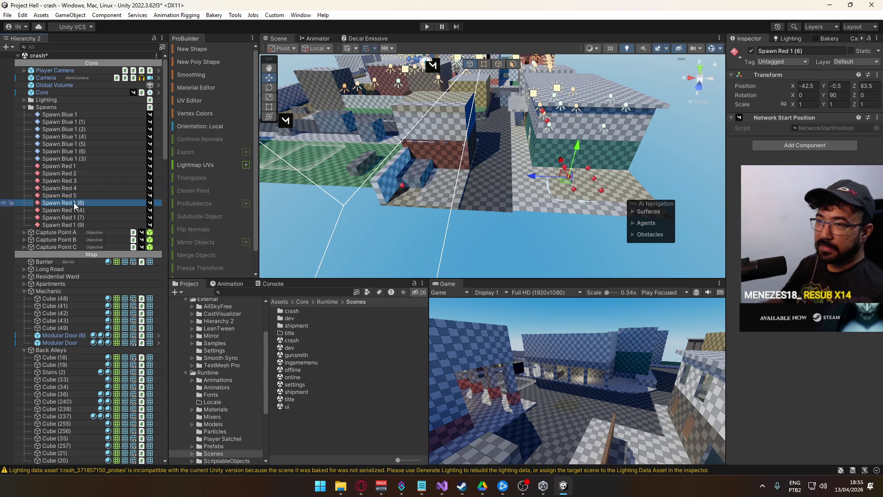
key("F2")
key("BackSpace")
key("BackSpace")
key("BackSpace")
type("6")
key("Return")
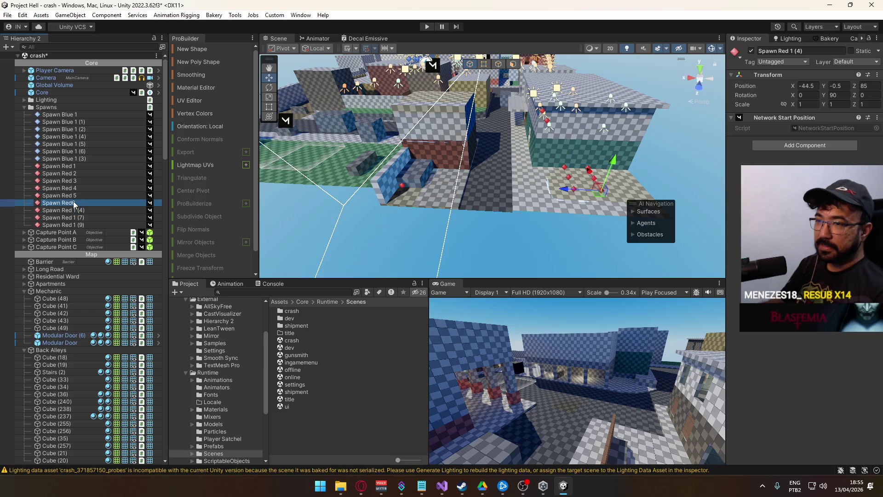
key("F2")
left_click(76, 210)
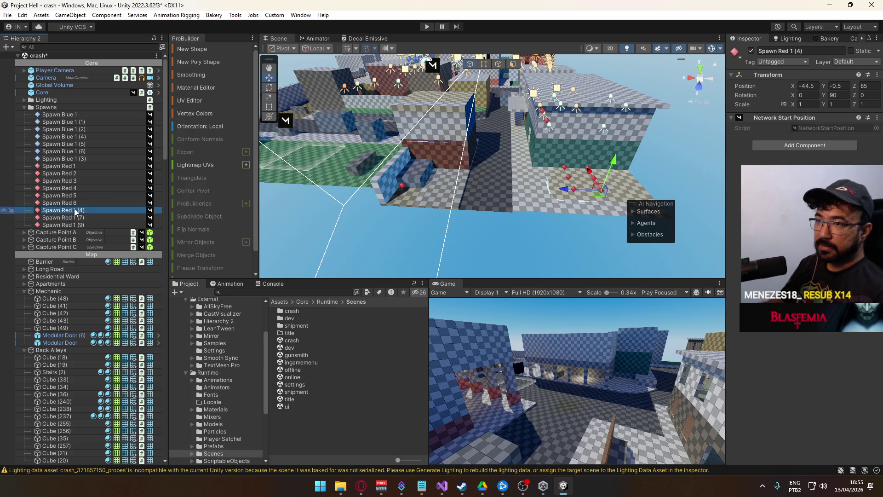
key("F2")
key("BackSpace")
key("BackSpace")
key("BackSpace")
type("7")
key("Return")
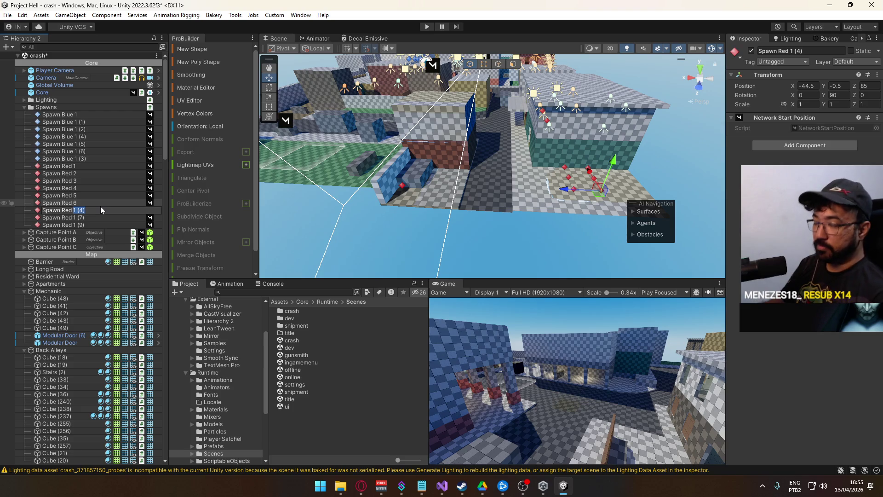
left_click(84, 217)
key("F2")
key("BackSpace")
key("BackSpace")
key("BackSpace")
type("8")
key("Return")
left_click(82, 224)
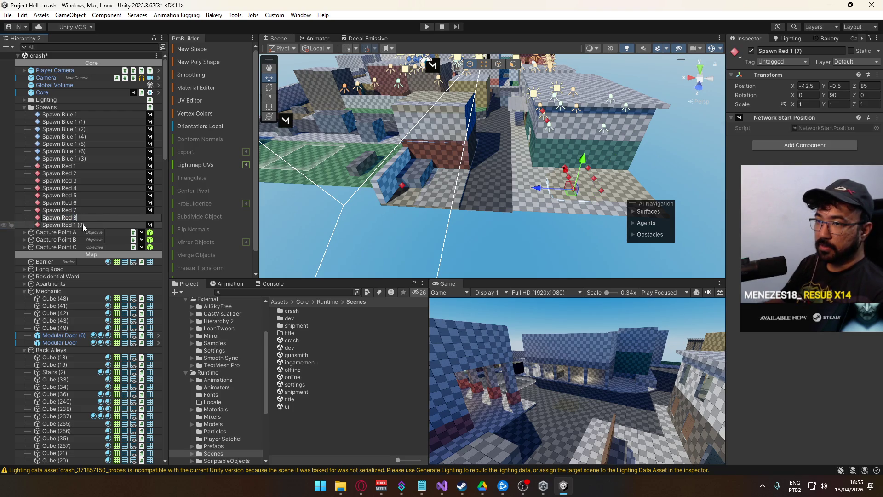
key("F2")
key("BackSpace")
key("BackSpace")
key("BackSpace")
type("9")
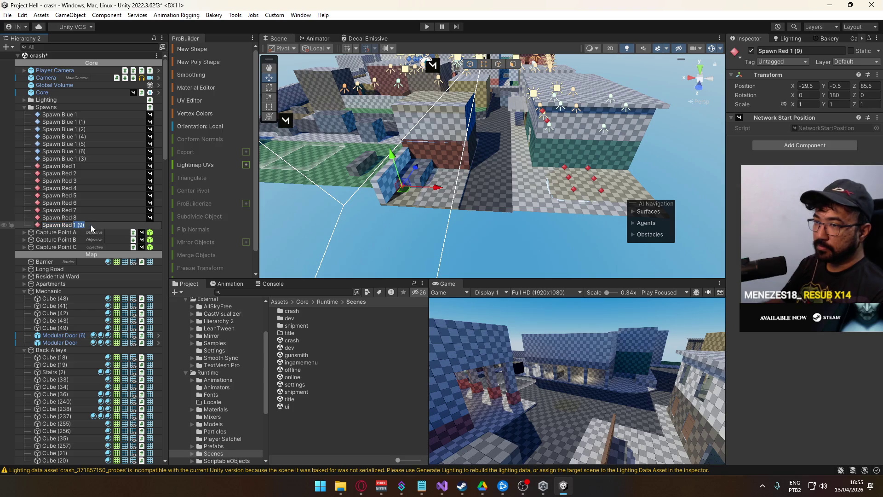
key("Return")
left_click(93, 217)
left_click(89, 167)
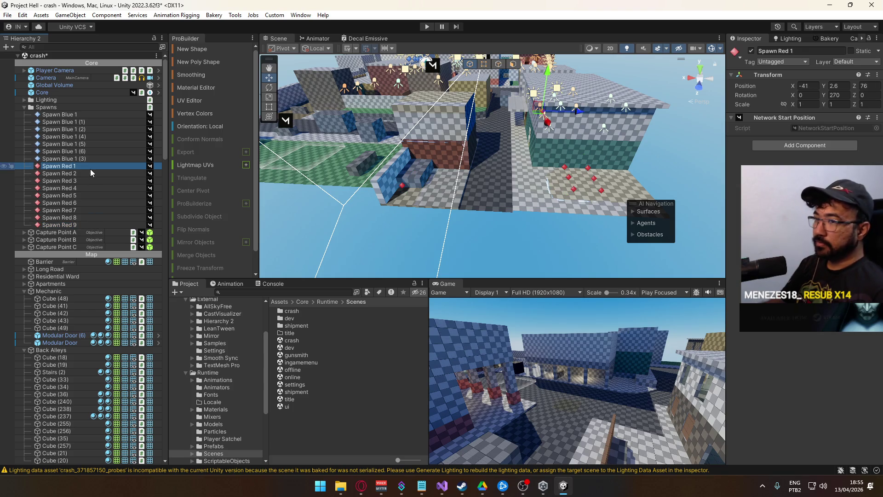
- Rename the first duplicated blue spawns to Spawn Blue 2 and Spawn Blue 3
left_click(90, 123)
key("F2")
mouse_move(75, 122)
left_mouse_down()
mouse_move(95, 123)
mouse_move(81, 136)
left_mouse_up()
type("2")
key("Return")
left_click(77, 131)
key("F2")
type("3")
key("Return")
- Rename the next blue spawns to Spawn Blue 4, 5 and 6
left_click(76, 138)
key("F2")
type("4")
key("Return")
left_click(91, 145)
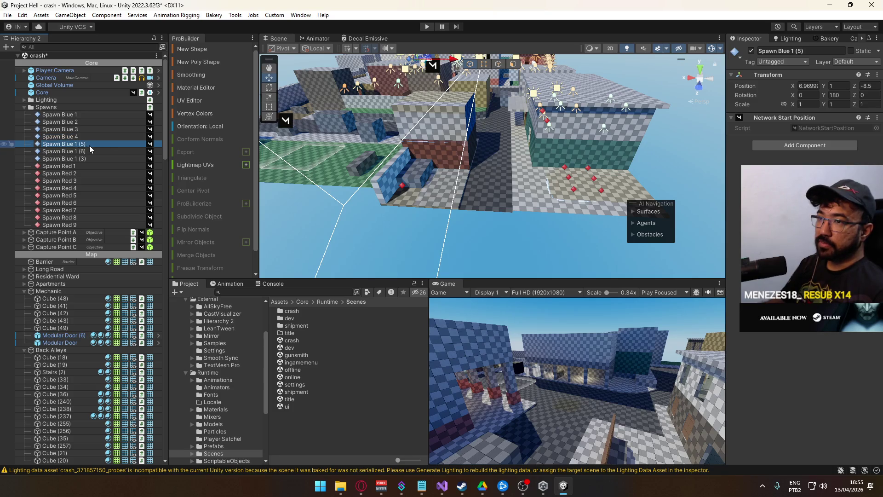
key("F2")
type("5")
key("Return")
left_click(83, 153)
key("F2")
type("6")
key("Return")
left_click(80, 159)
key("F2")
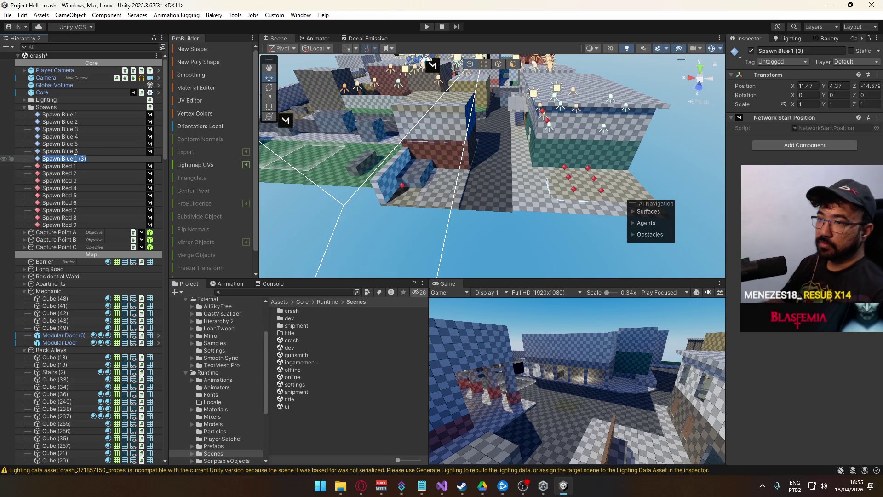
type("7")
- Name the last blue spawn Spawn Blue 7 and delete the surplus Spawn Red 7 and 8
double_click(75, 159)
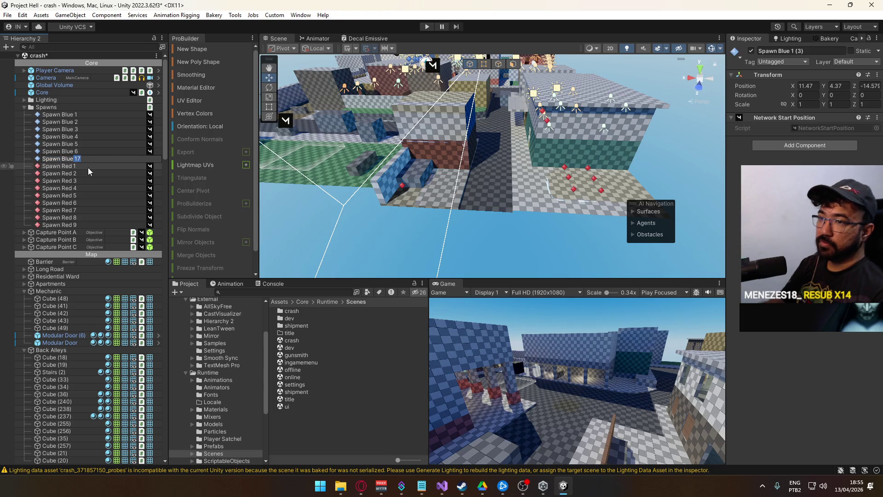
left_click(87, 168)
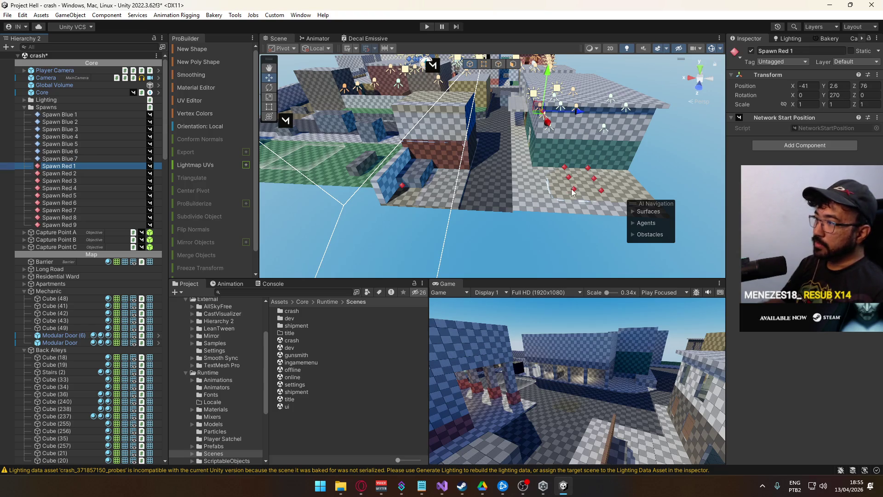
left_click(69, 218)
left_click(77, 223)
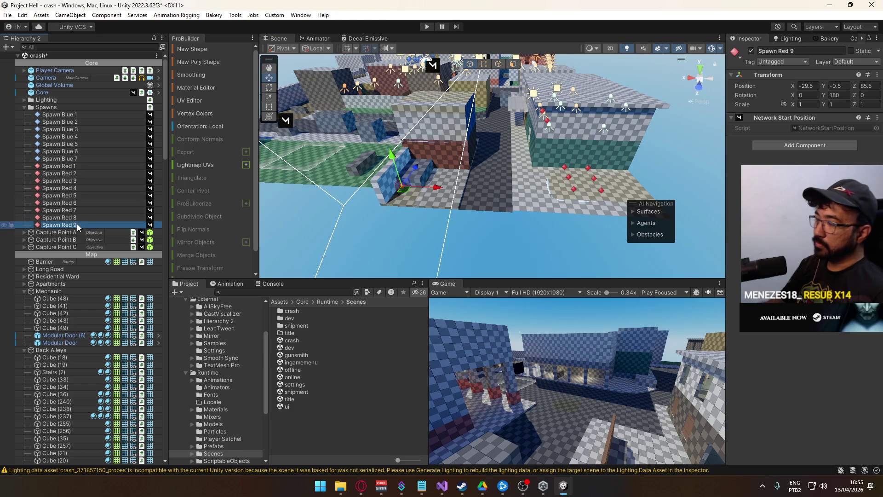
left_click(77, 217)
left_click(77, 209)
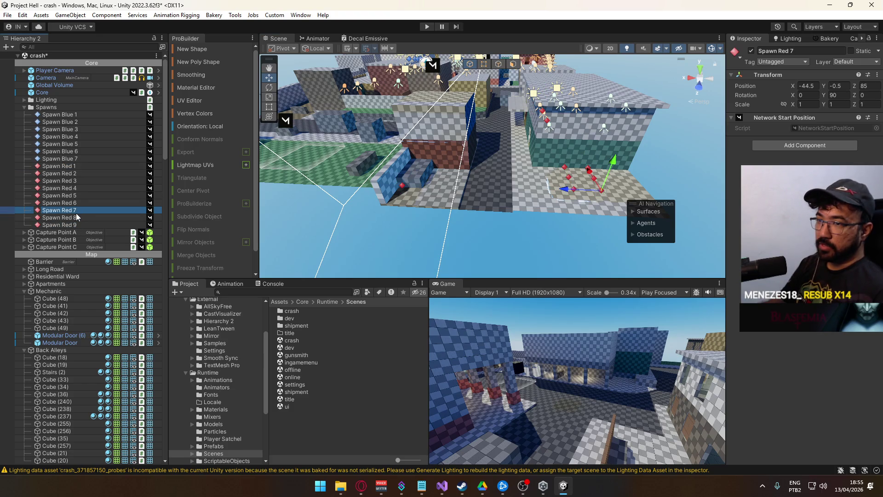
left_click(76, 216, "ctrl")
key("Delete")
- Rename Spawn Red 9 to Spawn Red 7
left_click(77, 212)
left_click(73, 211)
double_click(96, 212)
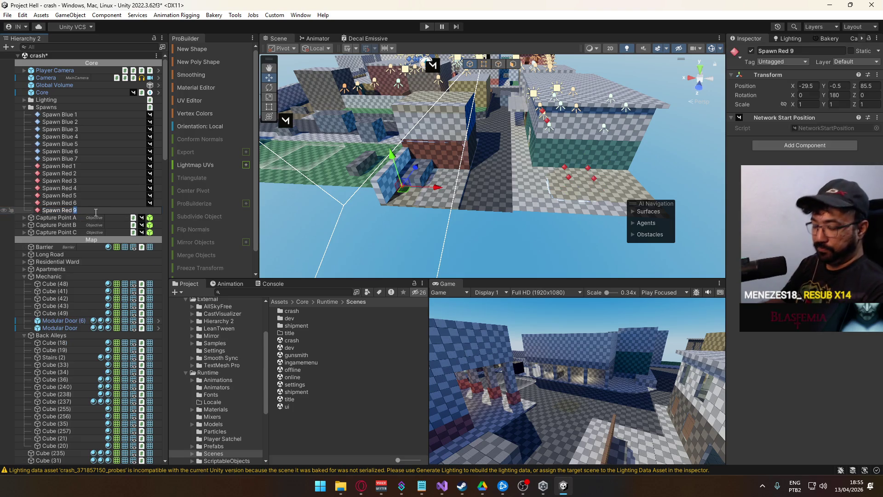
type("7")
key("Return")
- Shift Spawn Red 5 and 6 slightly along Z to 84.5
mouse_move(460, 212)
left_mouse_down()
mouse_move(205, 219)
mouse_move(164, 259)
left_mouse_up()
left_click(469, 178)
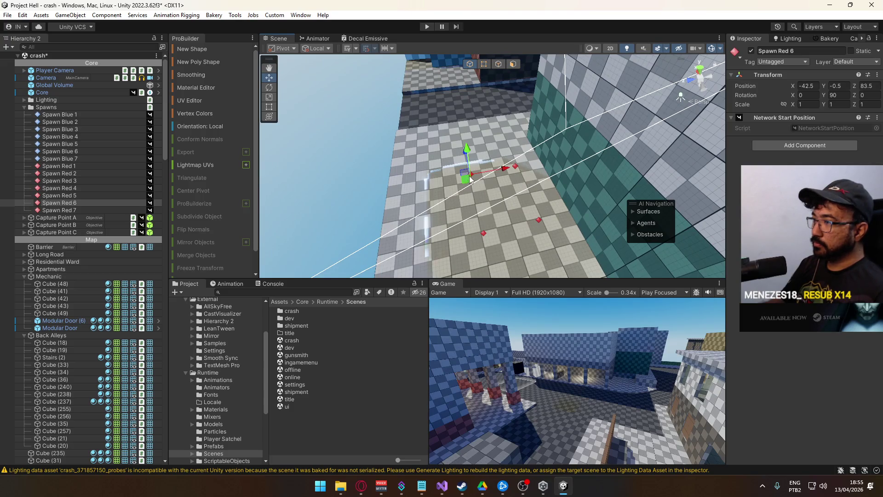
left_click(79, 209)
left_click(77, 203)
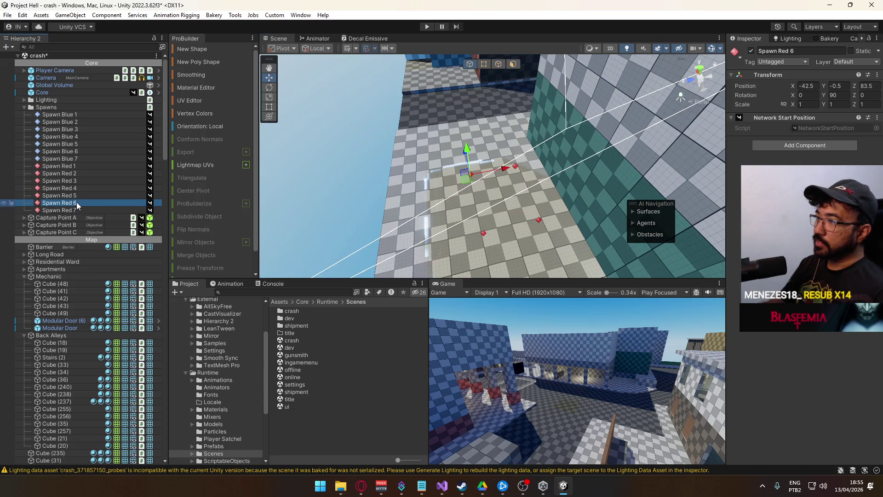
left_click(78, 181, "shift")
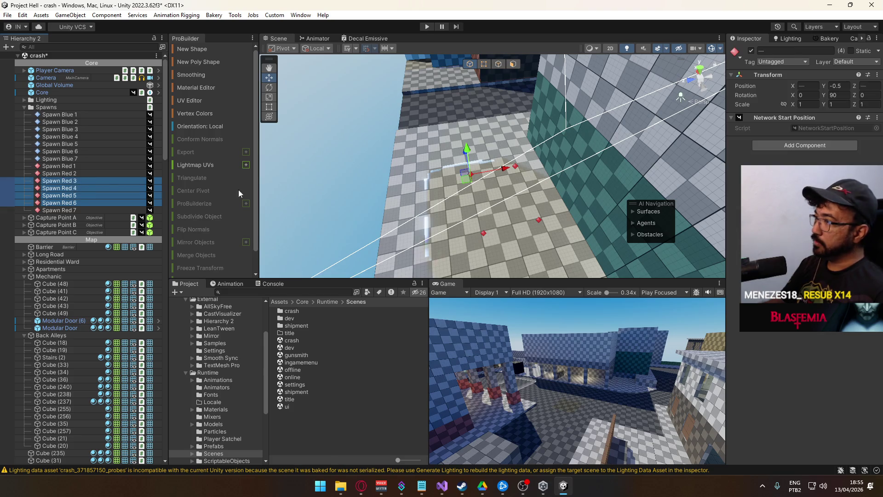
key("f")
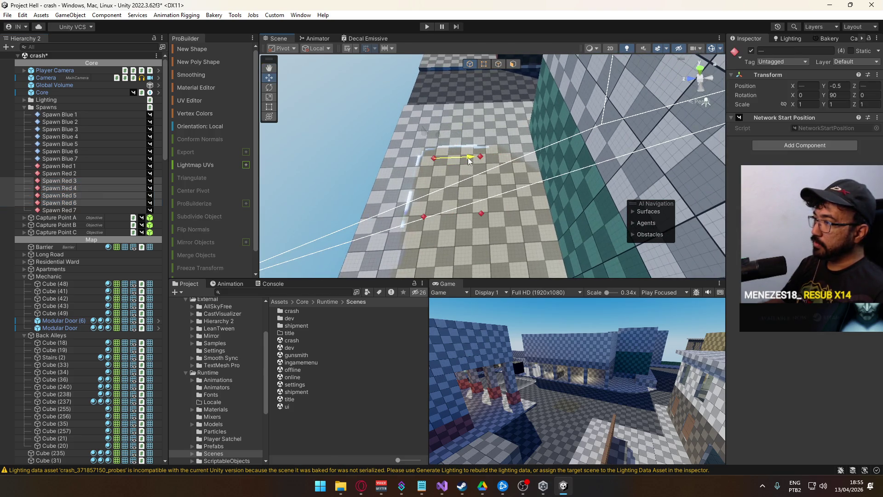
left_click_drag(469, 160, 390, 186)
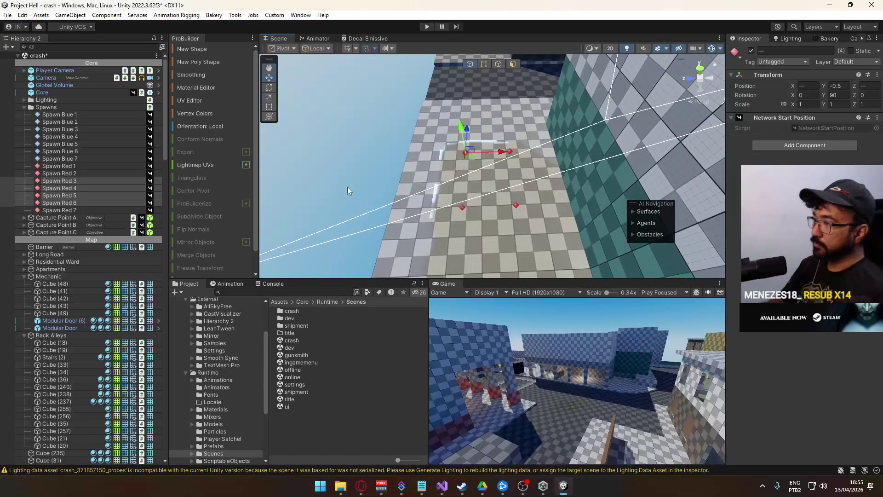
left_click(80, 185)
left_click(80, 195)
left_click(78, 203, "shift")
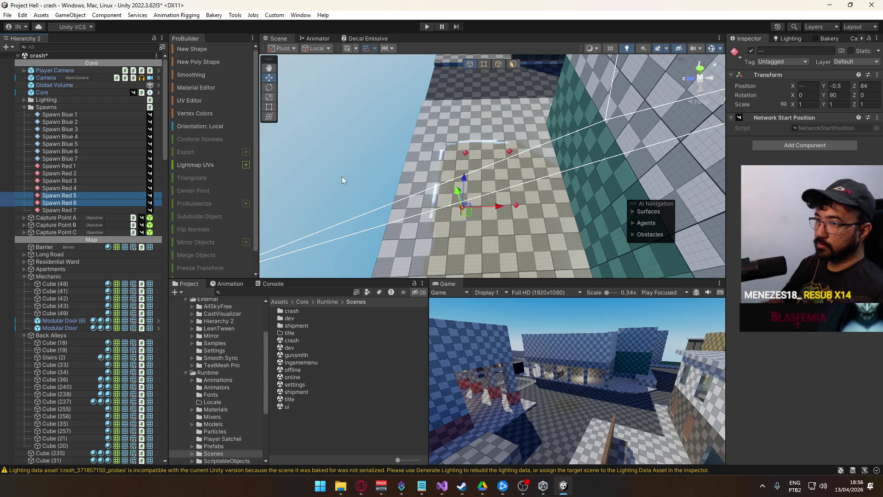
mouse_move(501, 212)
left_mouse_down()
mouse_move(486, 210)
mouse_move(550, 197)
left_mouse_up()
left_click(517, 252)
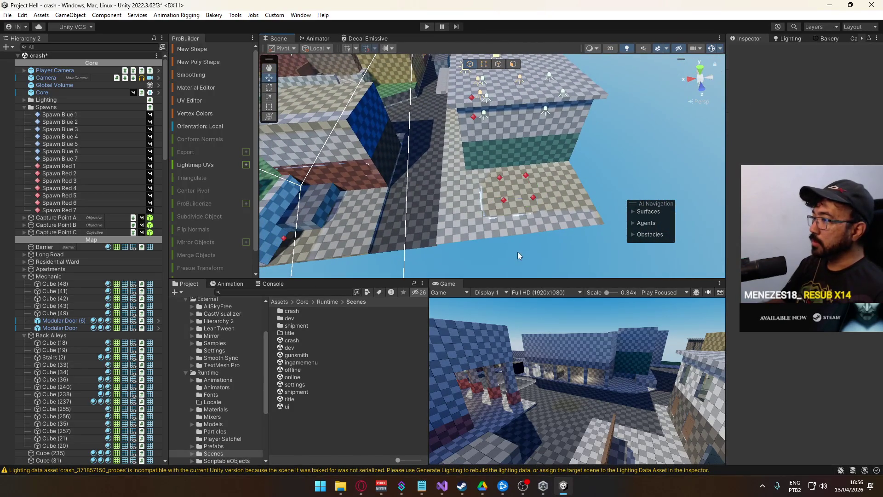
- Fold the Spawns, Mechanic, Back Alleys, Center Square, Backyard, Back Street and Three Houses groups, then save the scene
left_click(24, 108)
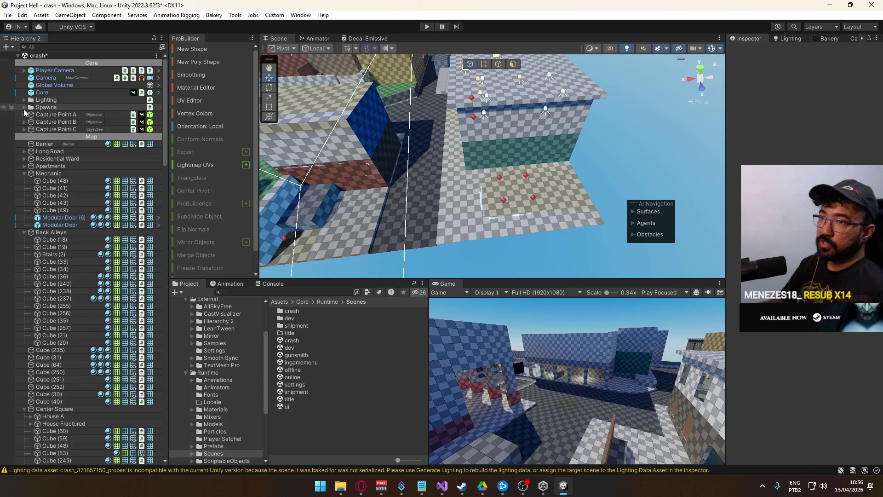
left_click(24, 173)
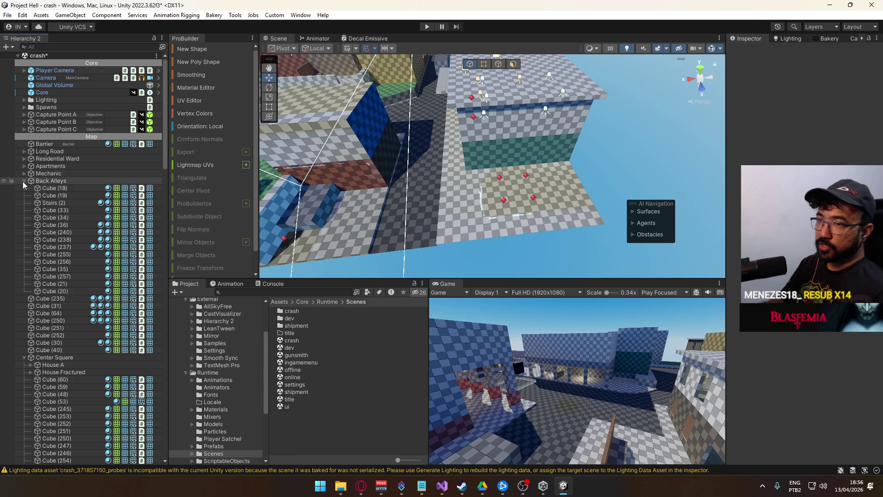
left_click(24, 181)
left_click(24, 247)
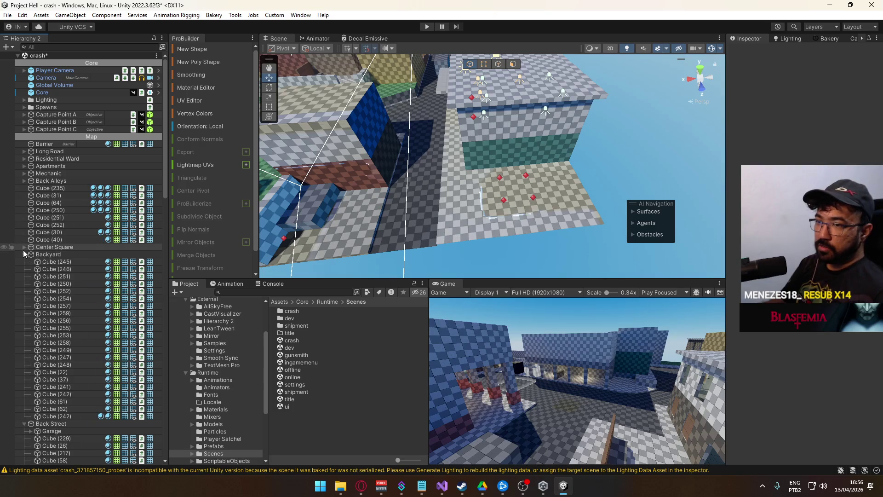
left_click(25, 255)
left_click(24, 262)
left_click(24, 269)
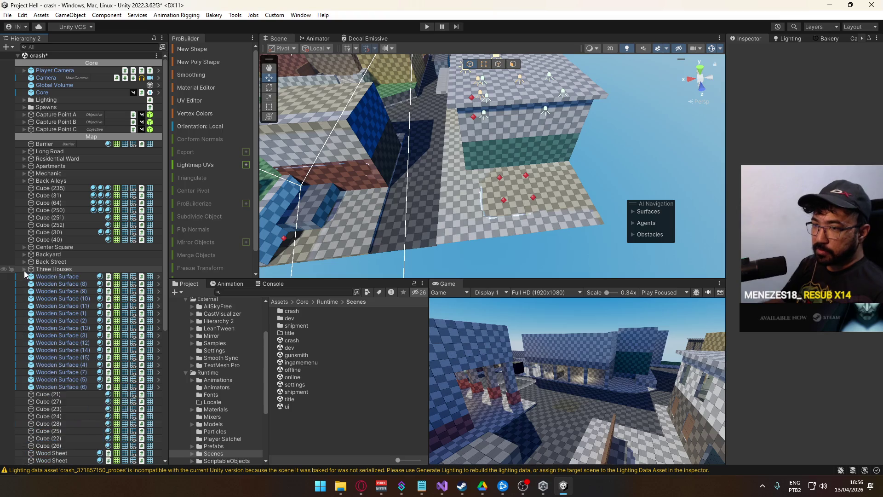
scroll(57, 284, "down", 5)
key("ctrl+s")
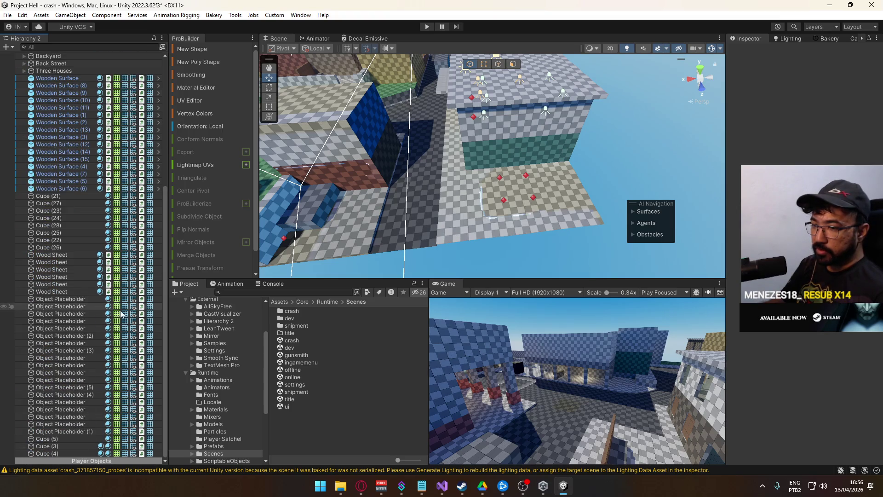
- Zoom out over the whole level and bring up the Bakery lightmapper settings
scroll(418, 267, "down", 10)
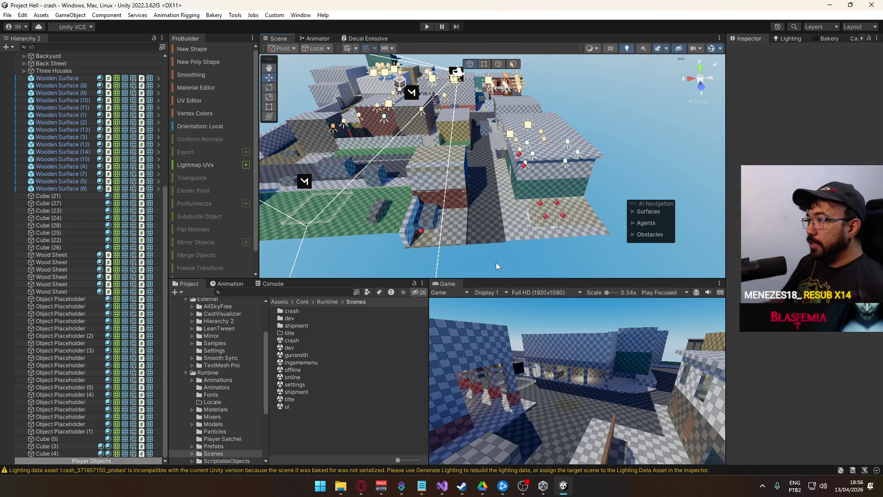
mouse_move(489, 257)
left_mouse_down()
mouse_move(406, 237)
mouse_move(323, 257)
mouse_move(617, 199)
left_mouse_up()
left_click(827, 38)
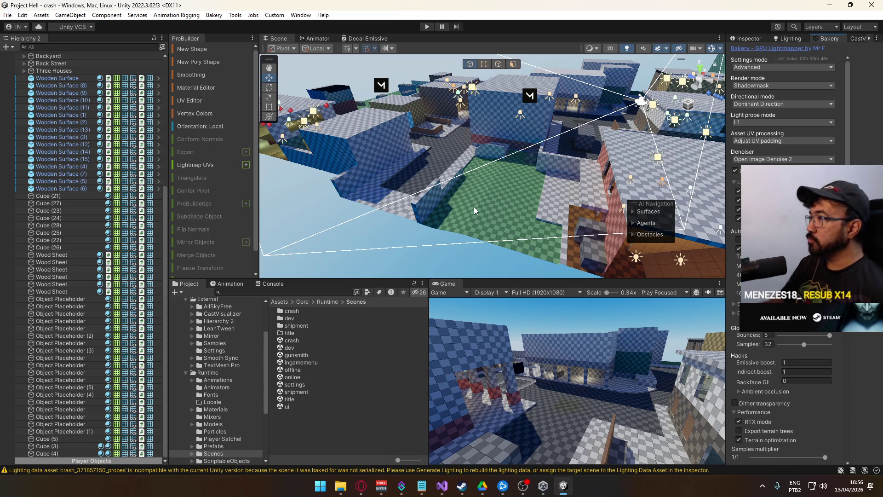
- Bake the map's lightmaps with Bakery Render, then start a second bake once it finishes
scroll(785, 276, "down", 10)
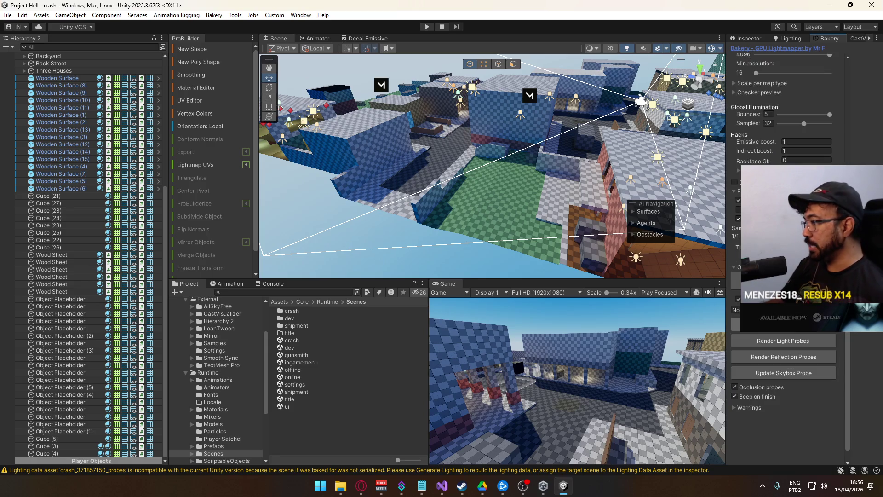
left_click(785, 339)
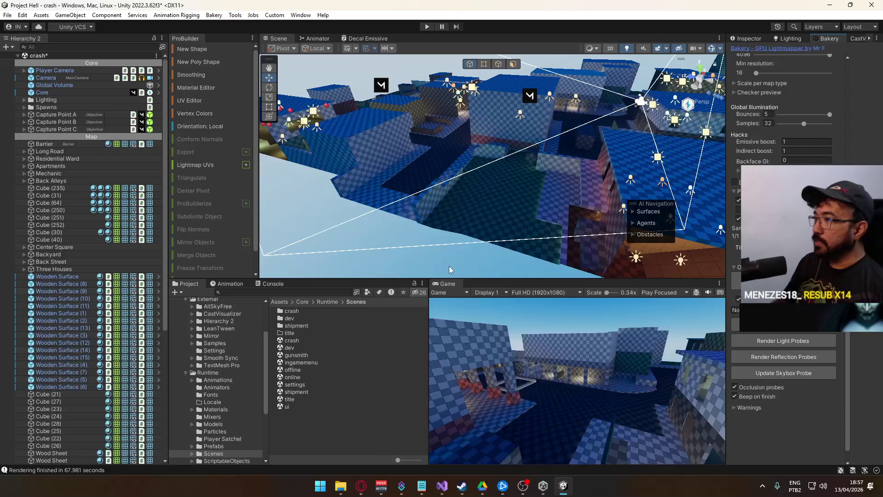
left_click(762, 327)
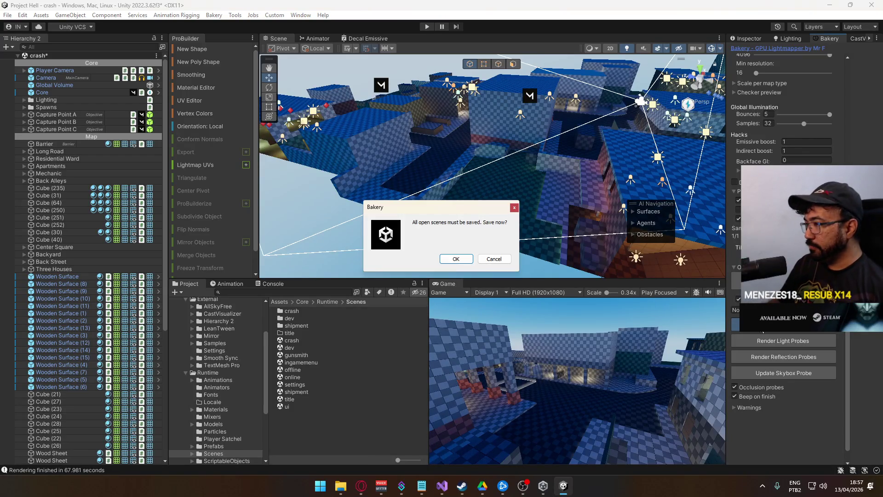
- Accept the prompt to save the open scenes so the second Bakery bake runs
left_click(456, 259)
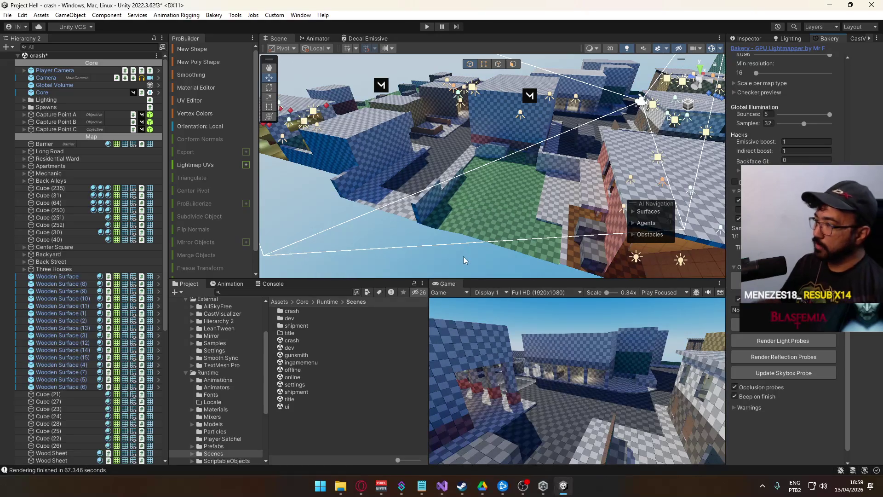
mouse_move(442, 192)
left_mouse_down()
mouse_move(510, 160)
mouse_move(272, 210)
mouse_move(465, 137)
mouse_move(303, 193)
mouse_move(220, 175)
mouse_move(138, 133)
left_mouse_up()
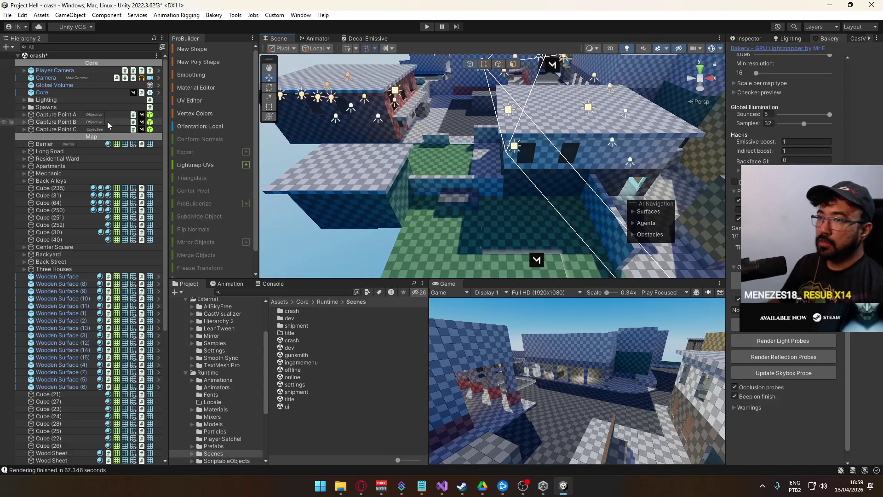
mouse_move(414, 193)
left_mouse_down()
mouse_move(444, 180)
mouse_move(653, 200)
mouse_move(769, 132)
left_mouse_up()
scroll(557, 166, "up", 10)
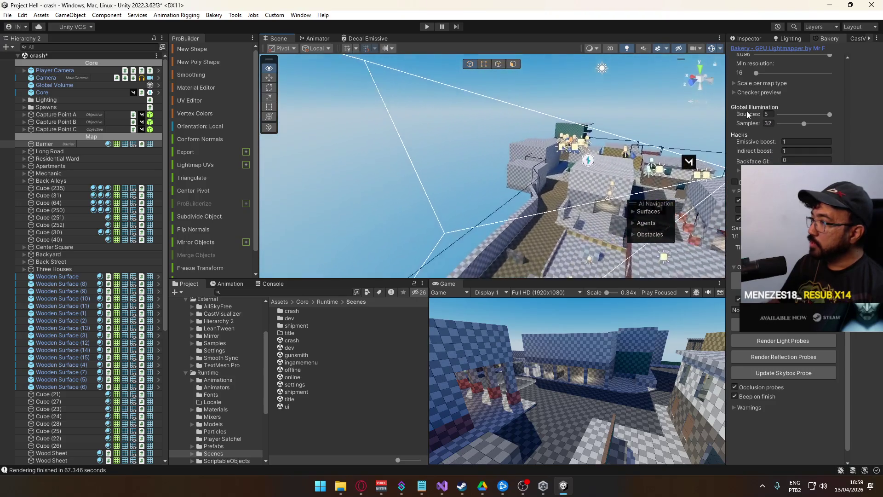
scroll(557, 165, "down", 10)
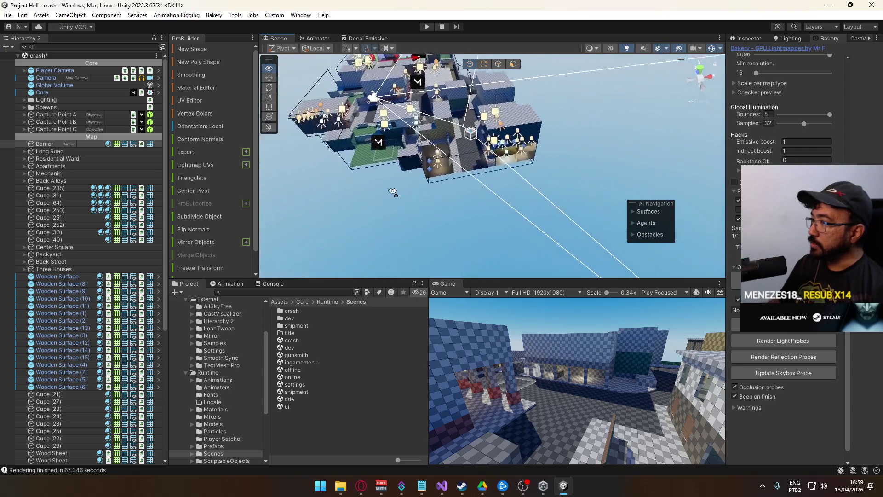
scroll(376, 190, "up", 10)
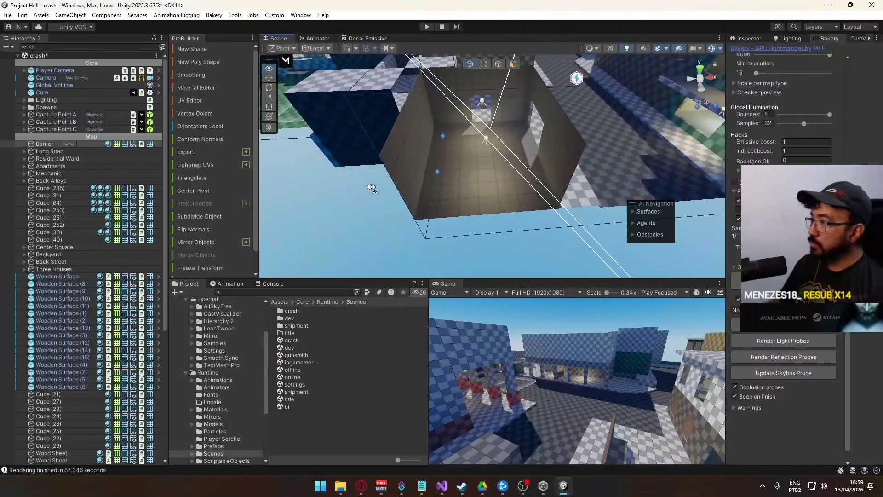
mouse_move(371, 189)
left_mouse_down()
mouse_move(583, 194)
mouse_move(558, 205)
mouse_move(591, 191)
left_mouse_up()
- Open the title scene, saving the crash scene first, and check the Build Settings
double_click(302, 398)
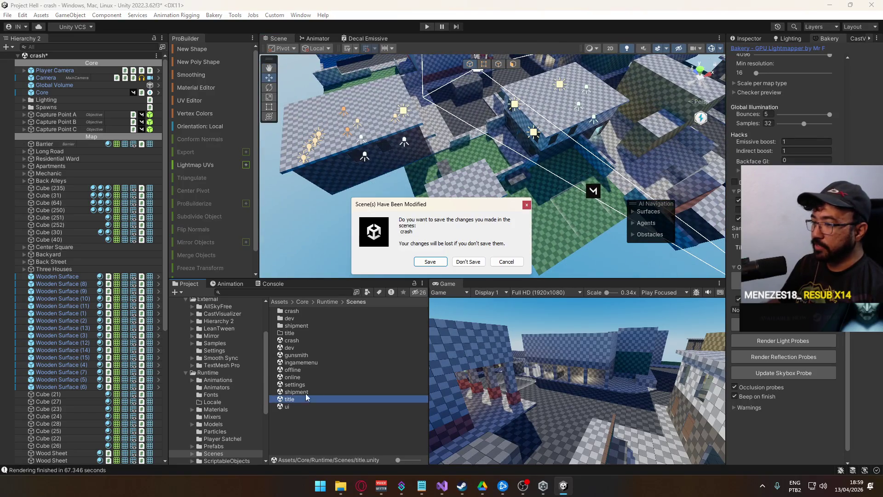
left_click(430, 261)
left_click(7, 14)
left_click(44, 129)
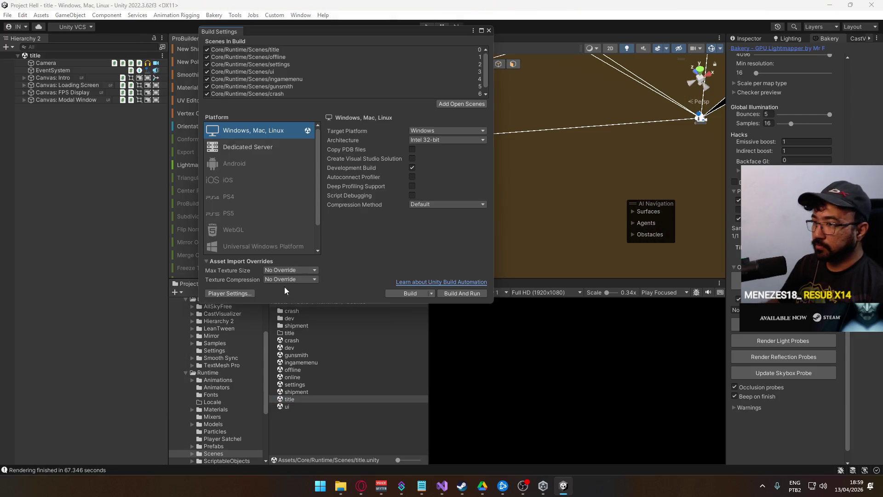
left_click(489, 31)
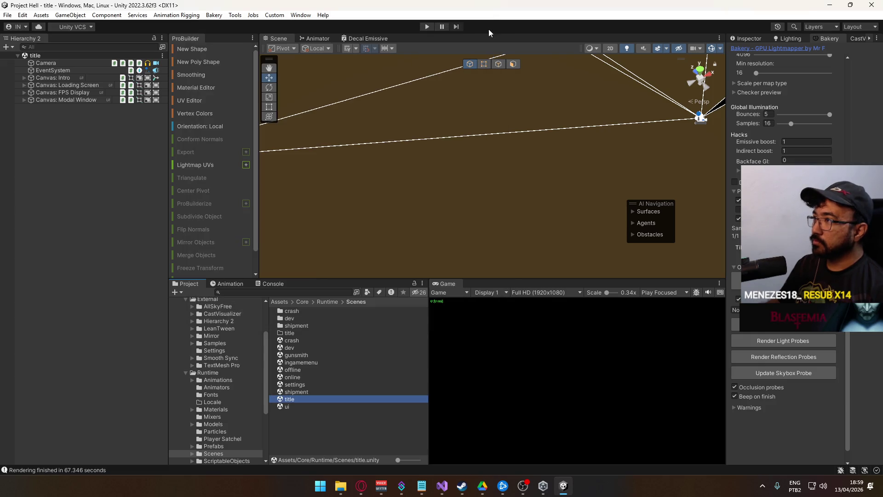
- Enter Play mode, host and create a match, and maximize the Game view
left_click(427, 27)
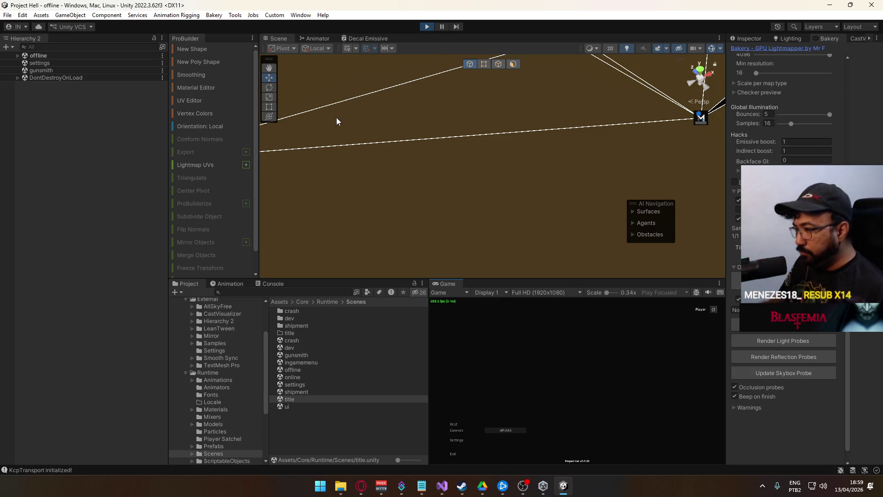
left_click(453, 424)
left_click(512, 457)
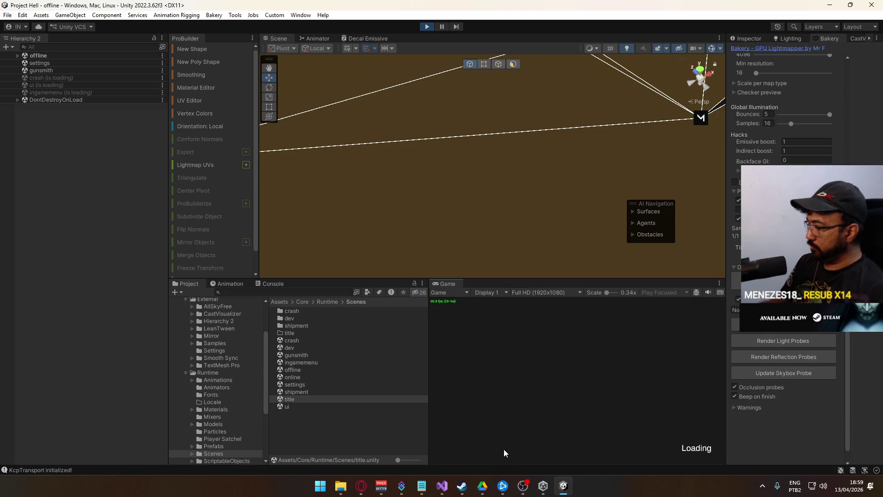
key("super")
key("Escape")
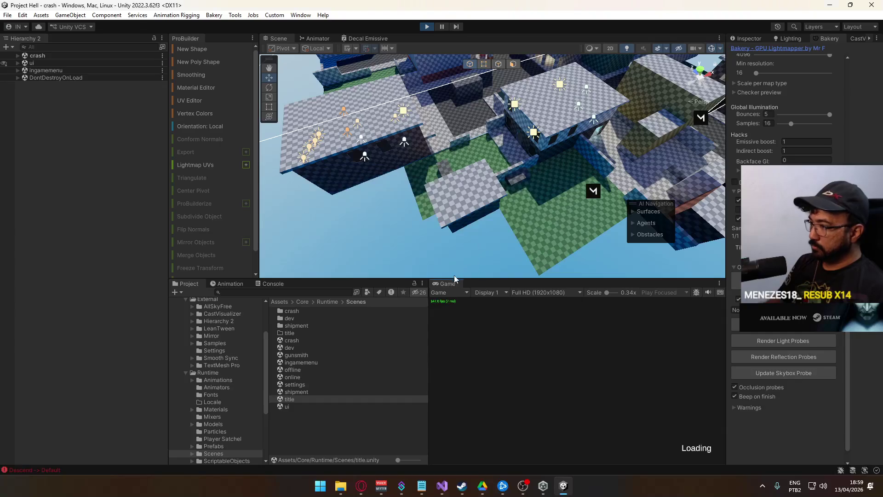
right_click(454, 282)
left_click(464, 312)
- Walk the player toward the boxes, stop the play-test, and reopen the crash scene
left_click(494, 304)
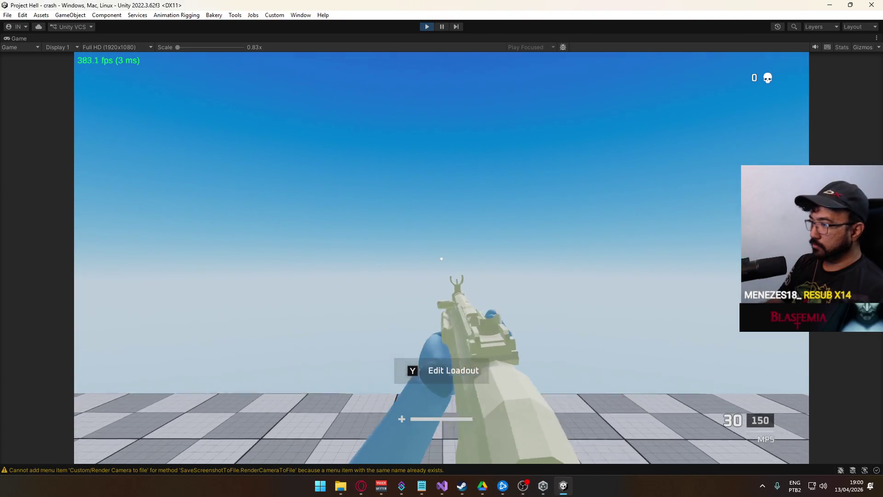
key("w")
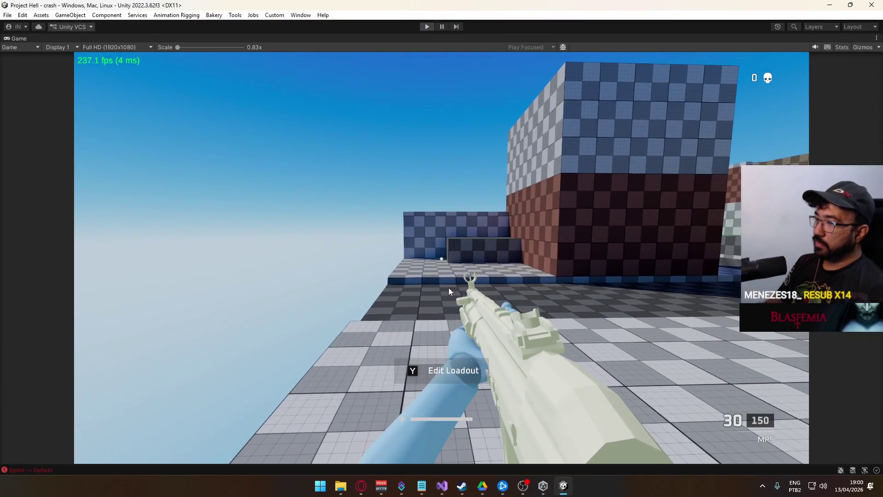
key("ctrl+p")
left_click(295, 341)
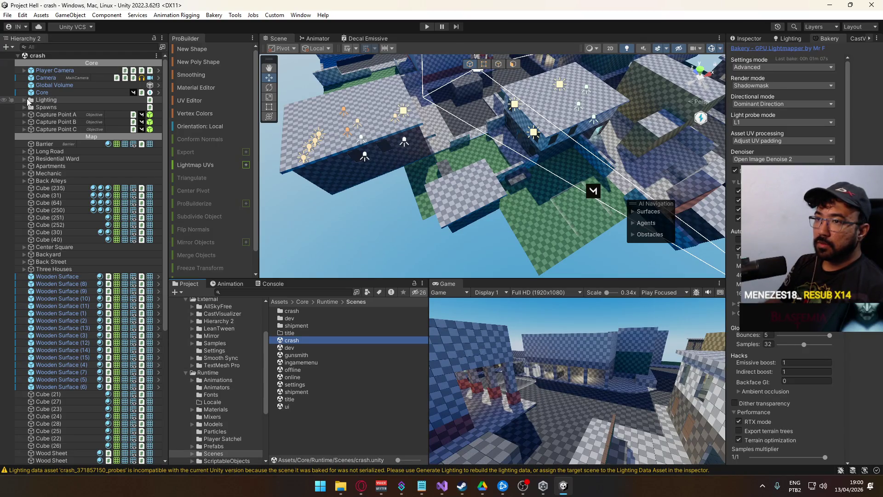
- Select the Bakery Volume under the Lighting group and review its settings in the Inspector
left_click(26, 100)
double_click(62, 115)
mouse_move(471, 162)
left_mouse_down()
mouse_move(643, 193)
mouse_move(623, 187)
mouse_move(700, 175)
left_mouse_up()
left_click(507, 154)
left_click(514, 66)
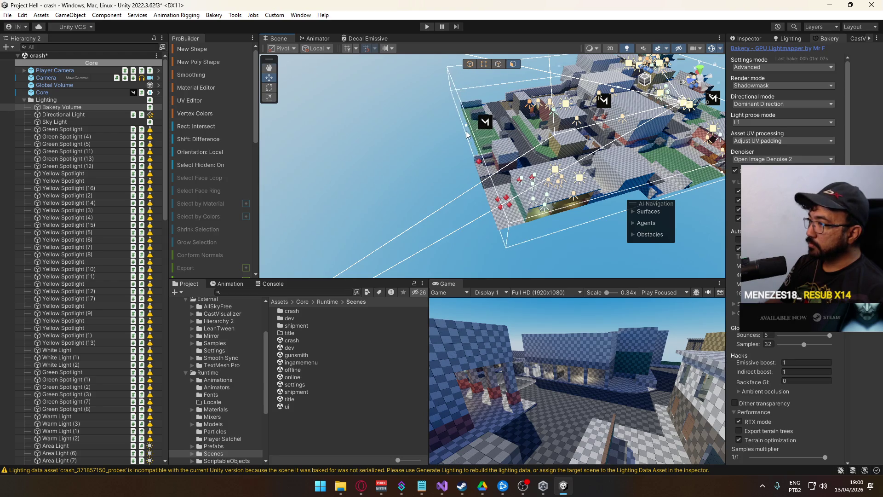
left_click_drag(466, 142, 459, 147)
scroll(459, 147, "up", 5)
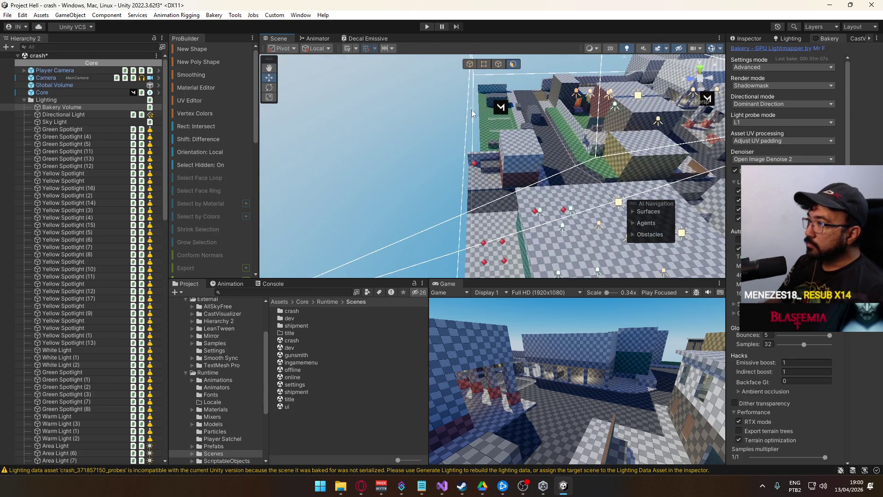
mouse_move(469, 112)
left_mouse_down()
mouse_move(460, 144)
mouse_move(464, 82)
mouse_move(514, 88)
mouse_move(491, 81)
left_mouse_up()
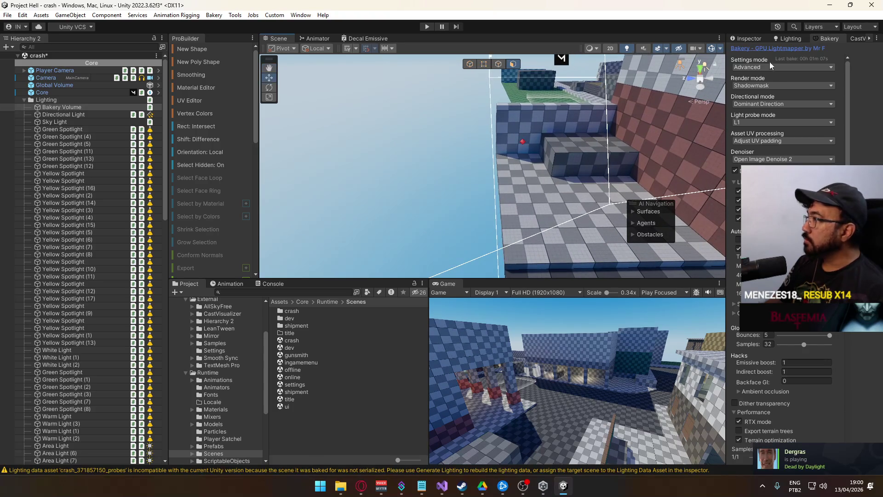
left_click(748, 40)
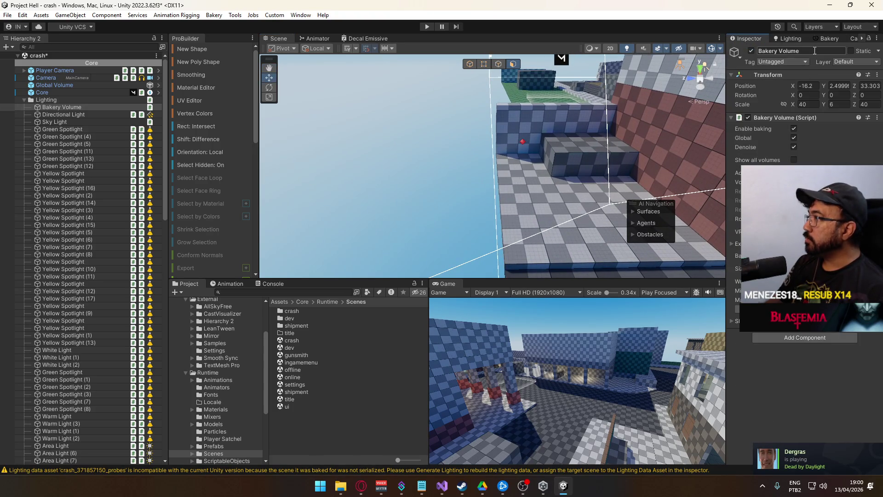
- Start and confirm a new Bakery lightmap render, then bring Visual Studio's PlayerScript.cs forward
left_click(824, 40)
scroll(799, 360, "down", 10)
left_click(786, 377)
left_click(457, 258)
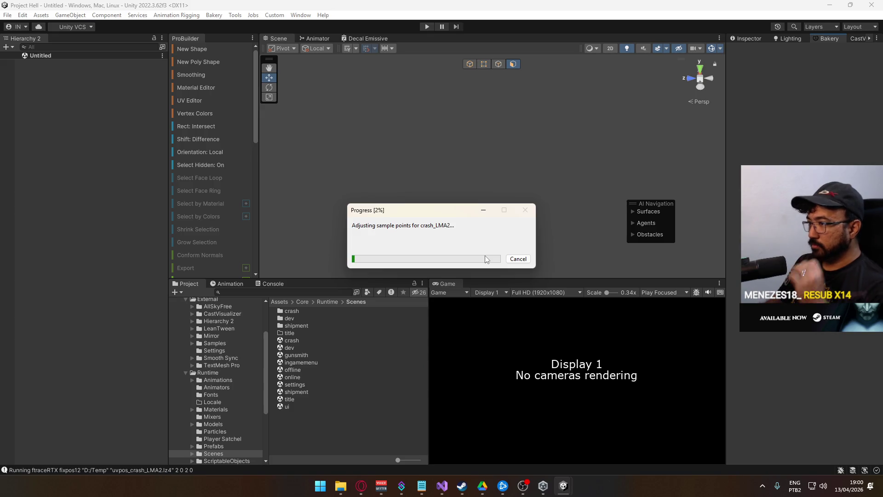
left_click(443, 492)
left_click(316, 51)
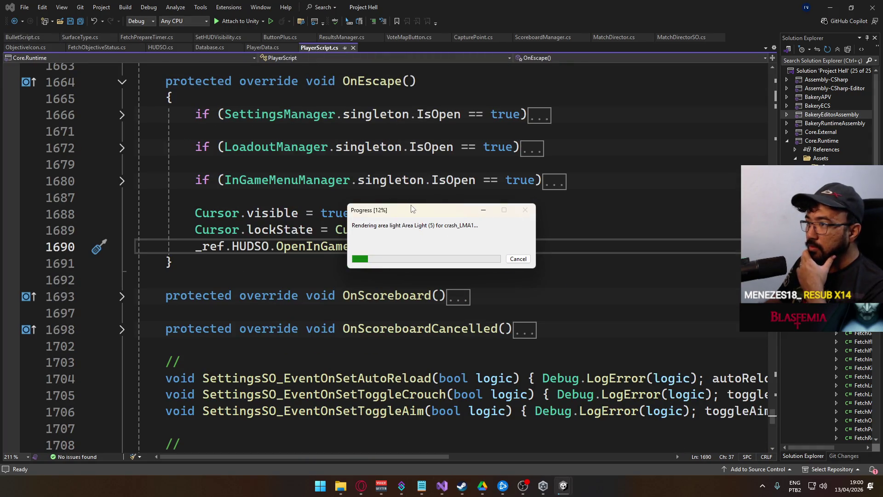
- Fold away the OnEscape() method in PlayerScript.cs
left_click_drag(412, 209, 529, 208)
scroll(184, 239, "up", 3)
left_click(122, 230)
- Scroll through the file and unfold the Reload() method at line 1248
scroll(205, 233, "up", 2)
scroll(205, 232, "up", 6)
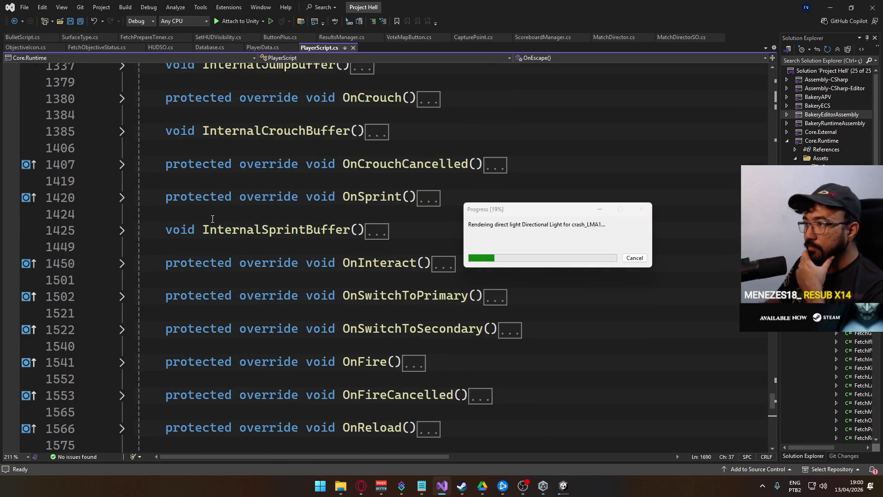
scroll(213, 218, "up", 7)
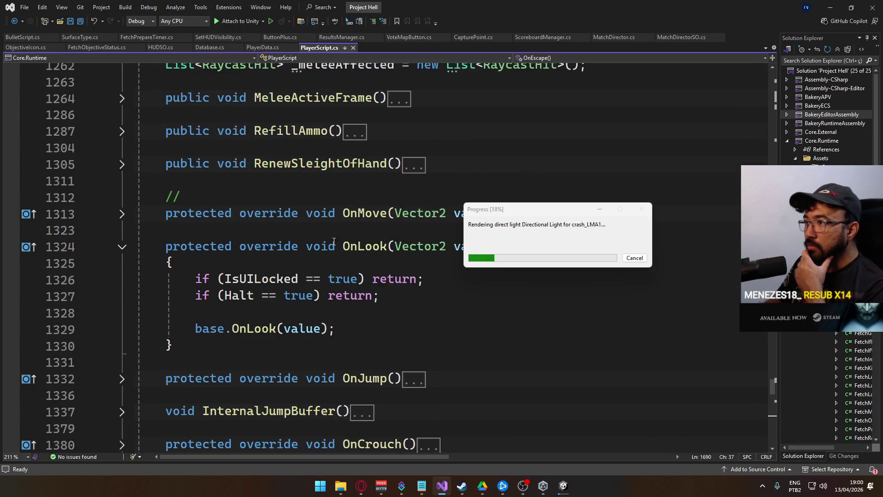
scroll(438, 271, "up", 2)
scroll(243, 235, "up", 4)
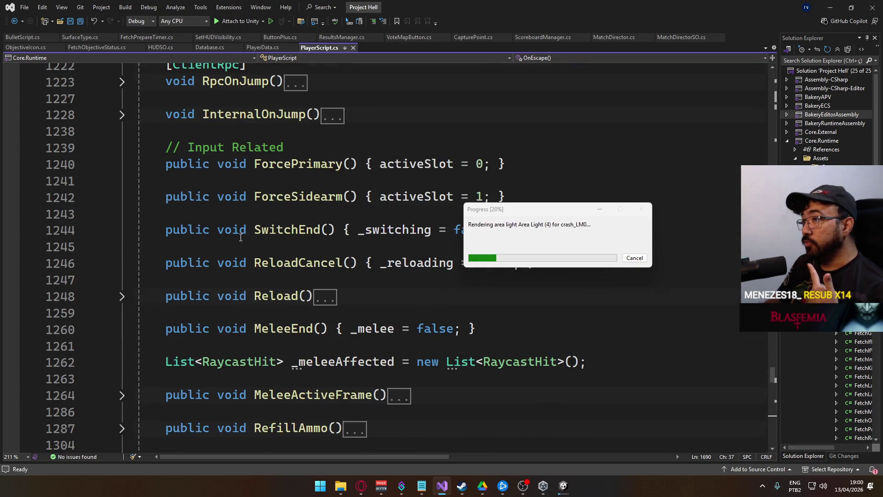
scroll(244, 236, "up", 7)
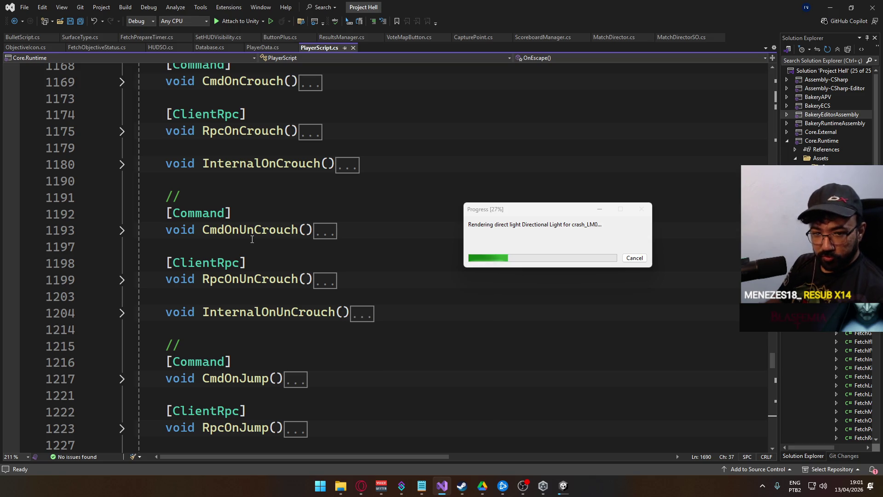
scroll(292, 246, "up", 7)
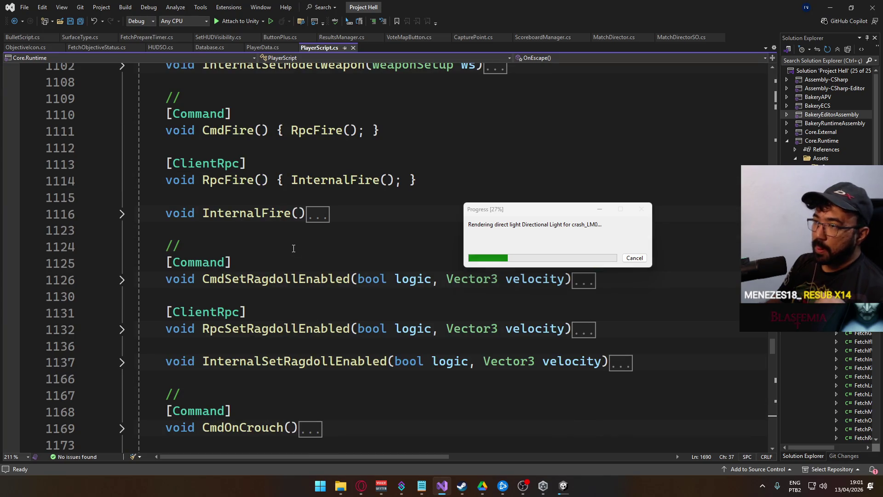
scroll(294, 248, "up", 3)
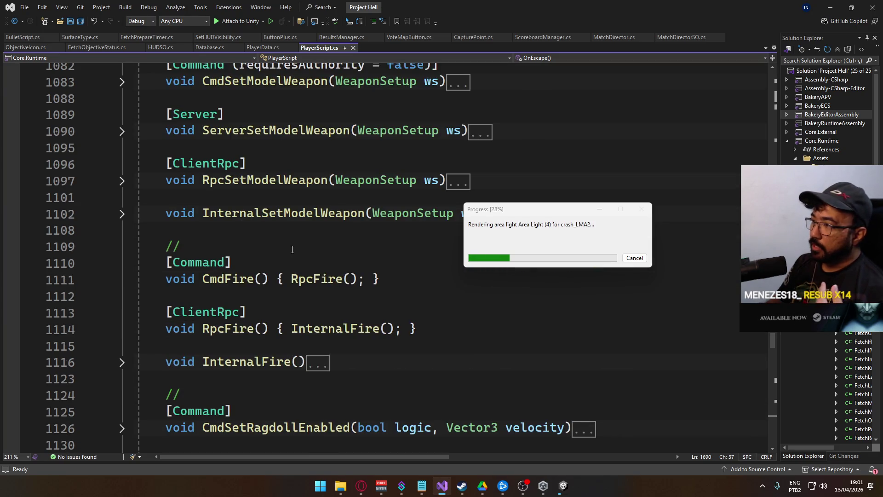
scroll(292, 249, "up", 11)
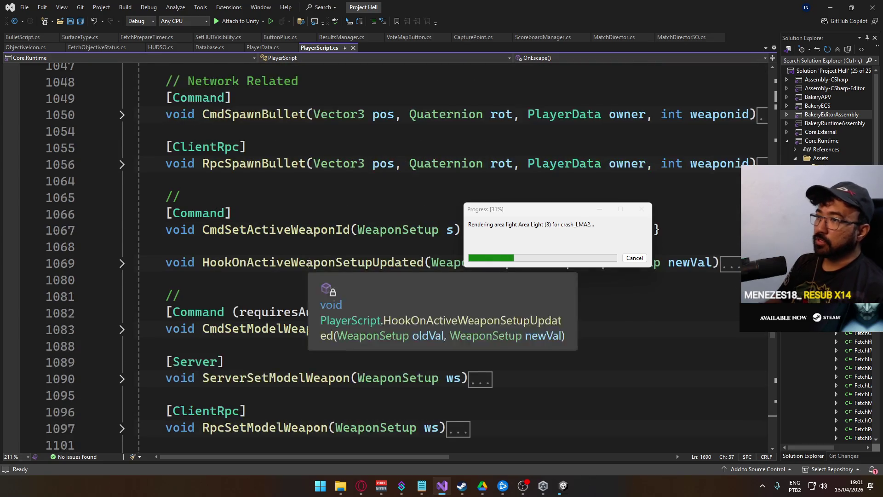
scroll(309, 263, "up", 7)
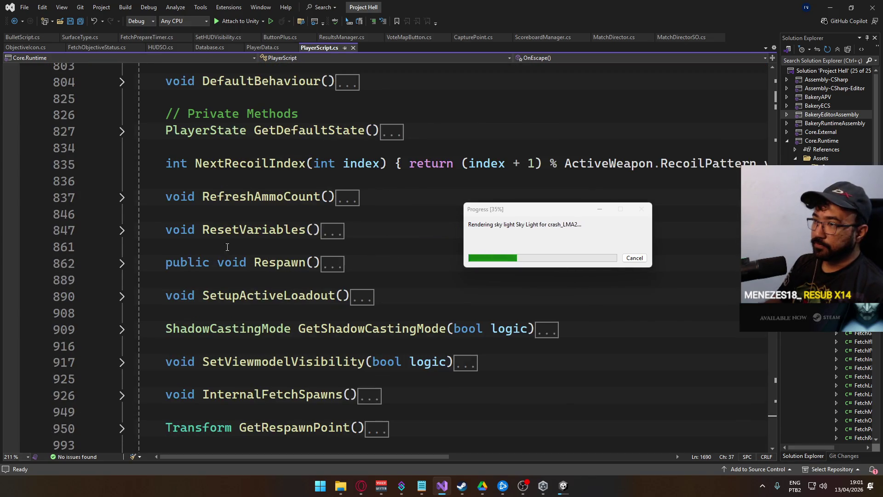
scroll(338, 255, "down", 10)
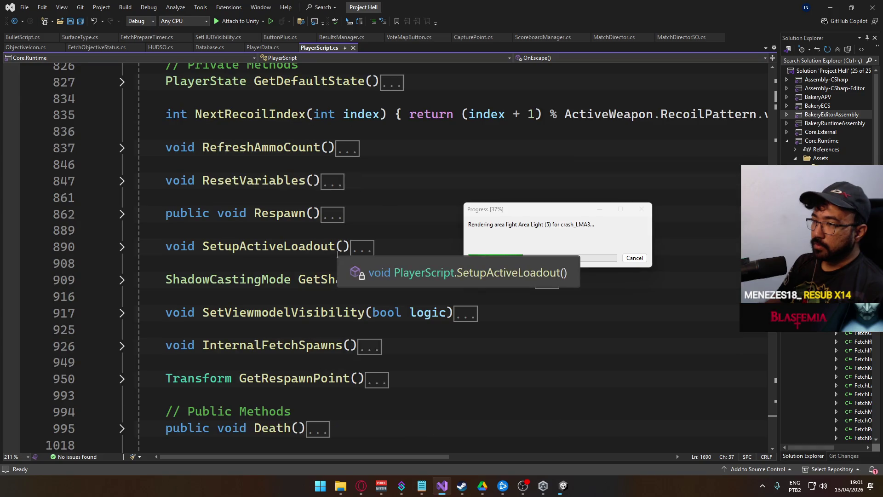
scroll(338, 254, "down", 15)
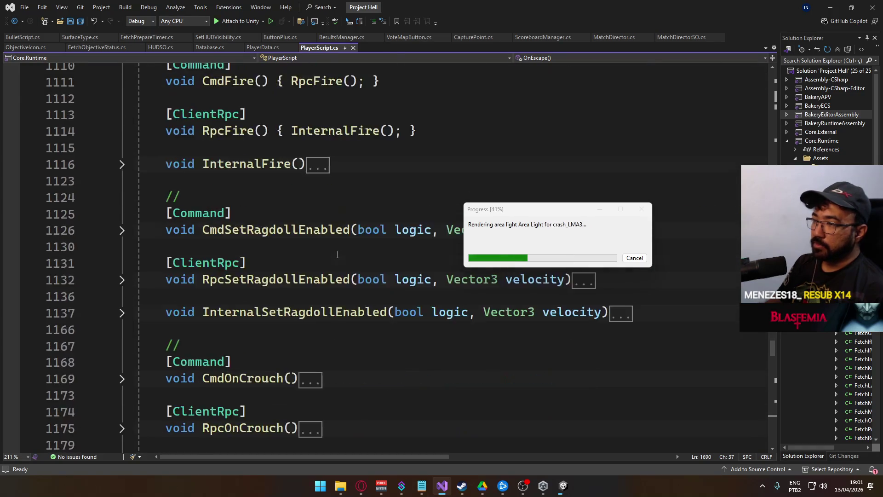
scroll(338, 255, "down", 10)
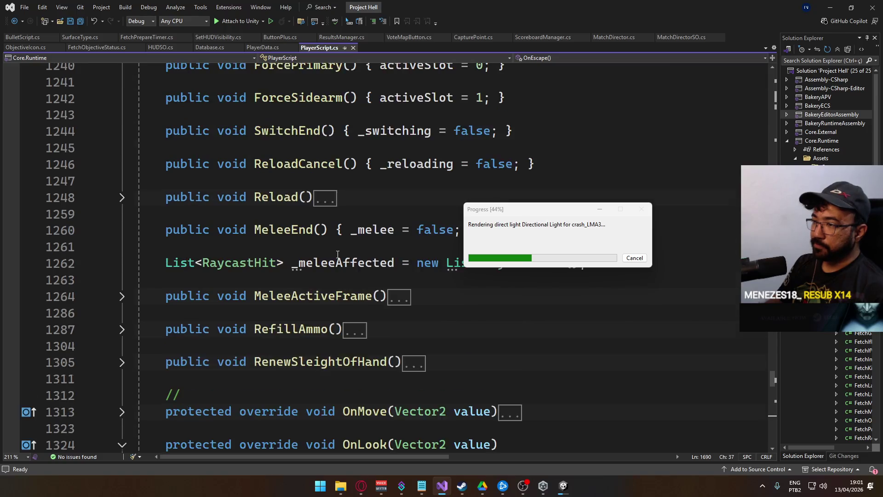
scroll(232, 252, "up", 9)
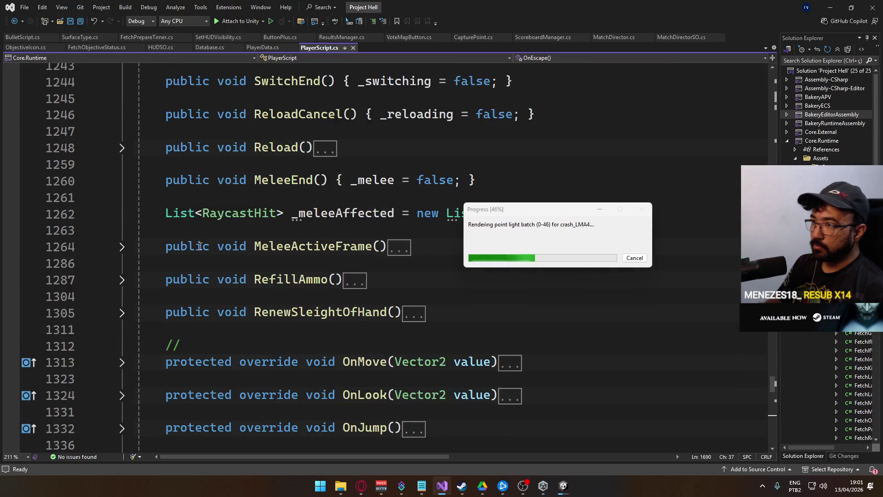
scroll(212, 245, "down", 9)
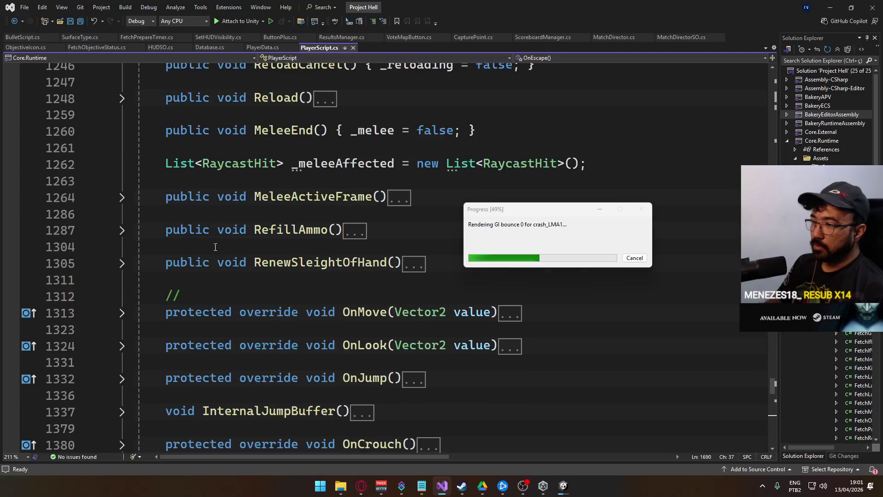
scroll(215, 247, "up", 7)
scroll(215, 248, "down", 3)
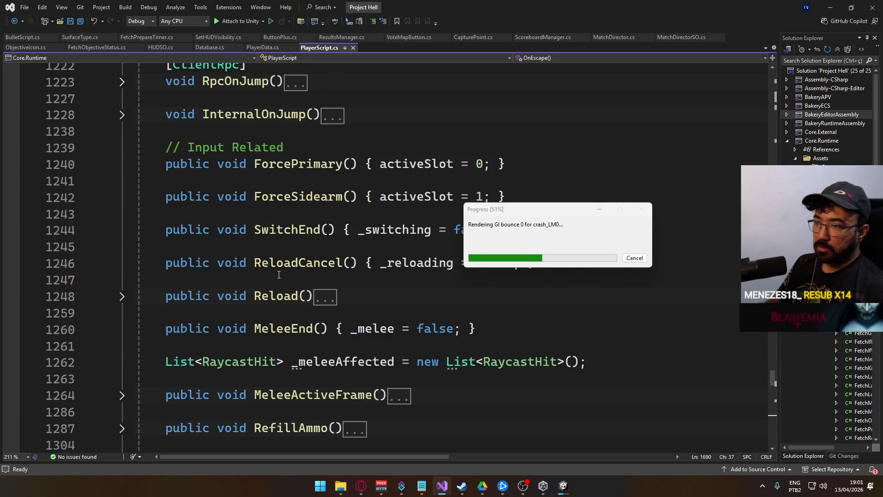
left_click(122, 298)
scroll(138, 299, "down", 2)
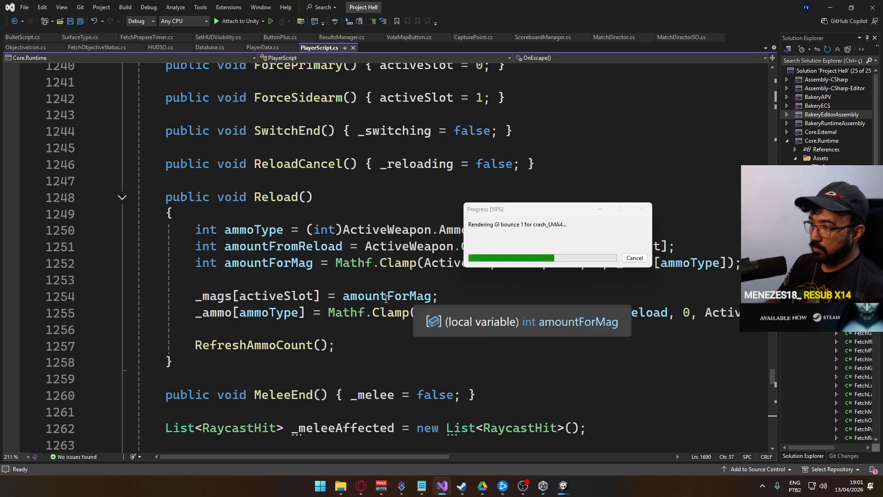
- Comment out the _ammo subtraction line in Reload() with // and save PlayerScript.cs
left_click(194, 314)
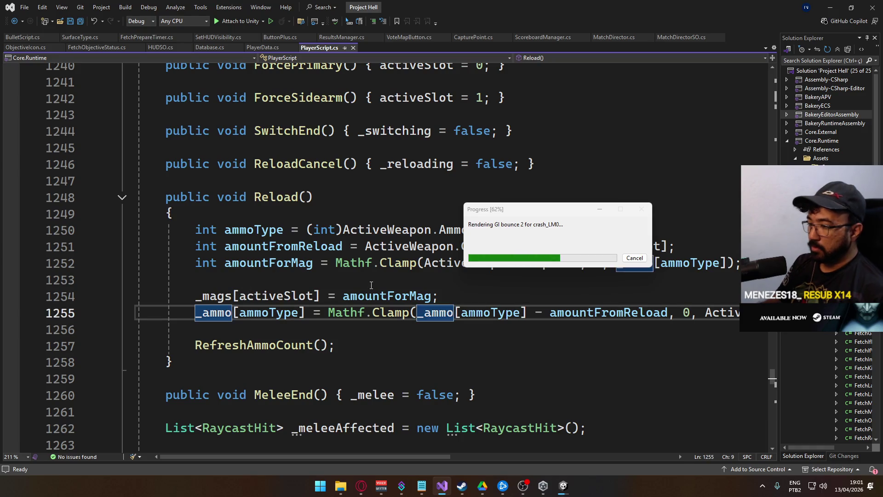
type("//")
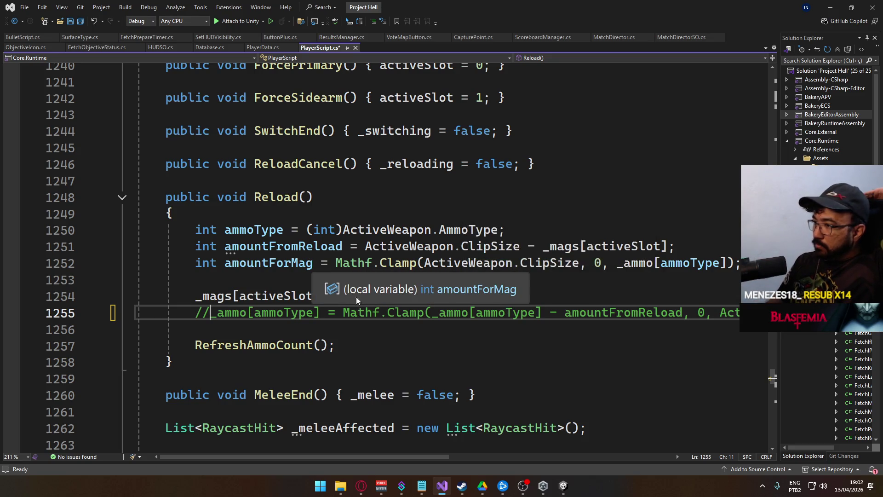
mouse_move(563, 487)
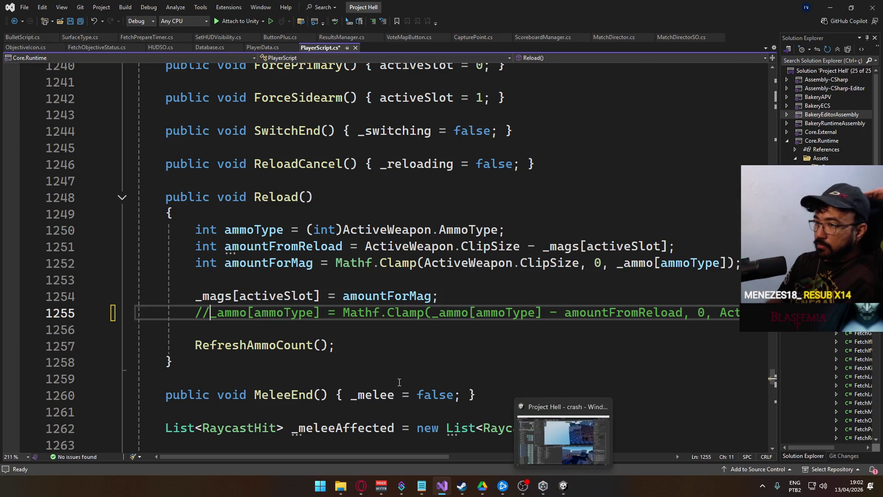
key("ctrl+s")
left_click(565, 487)
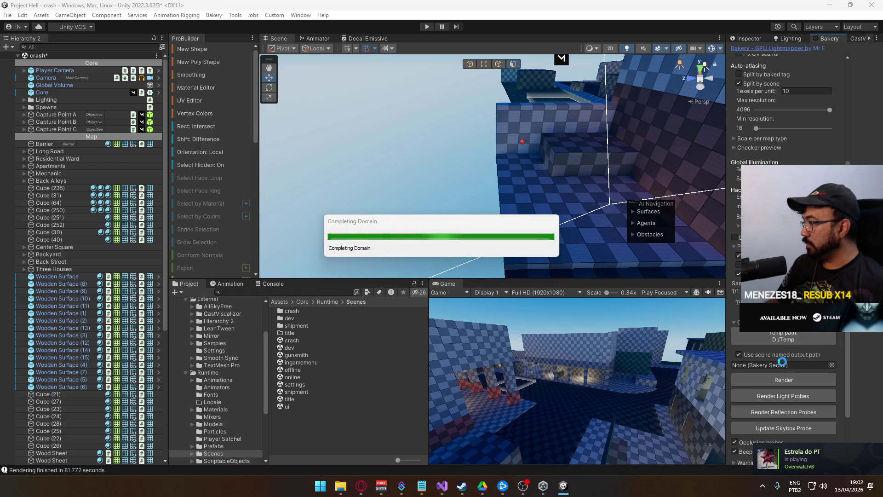
- Render the Bakery lightmaps again, saving the open scenes when prompted
left_click(783, 378)
left_click(456, 259)
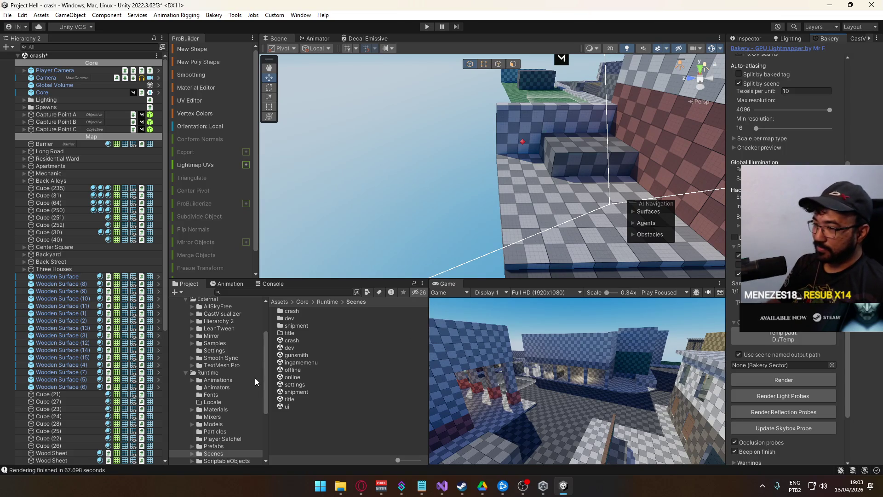
- Open the title scene, save the crash scene, enter Play mode, and pause the browser music
double_click(295, 398)
left_click(429, 260)
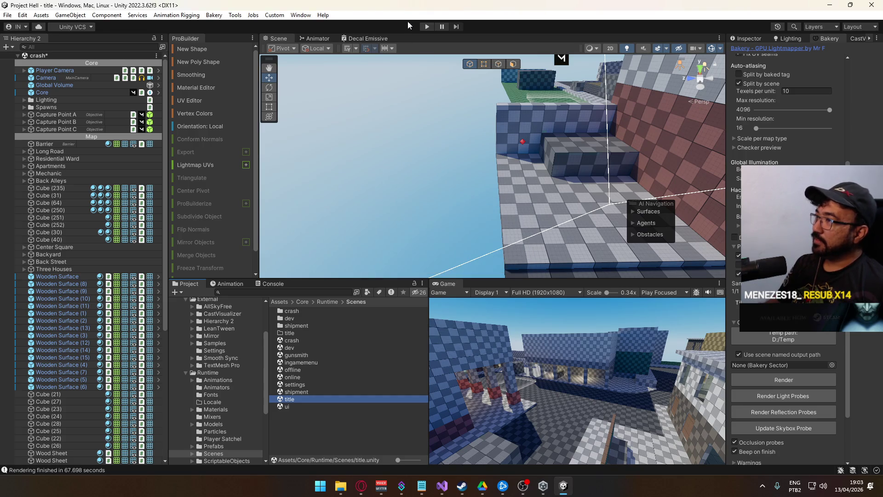
left_click(427, 26)
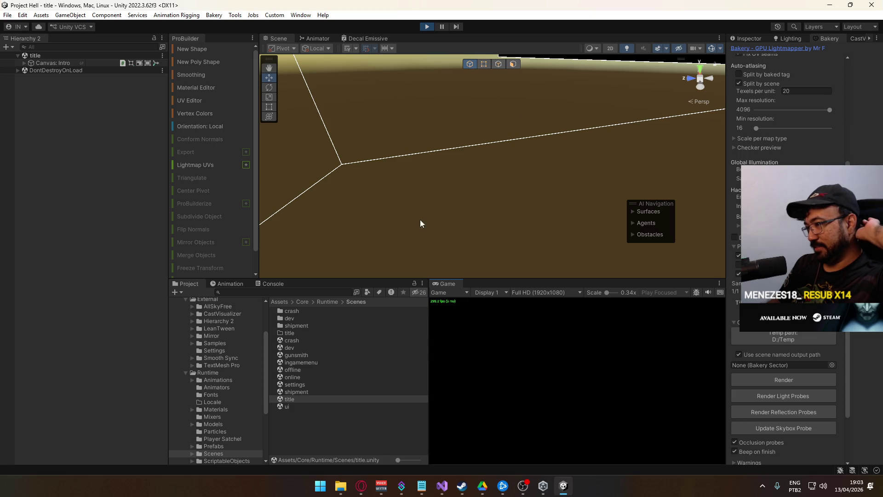
left_click(361, 486)
left_click(434, 300)
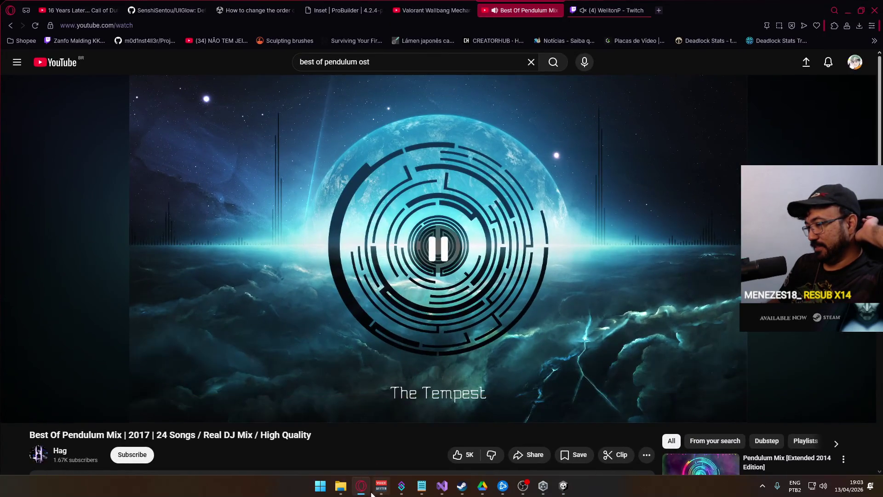
key("alt+Tab")
- Host a match on the crash map and maximize the Game view
left_click(457, 425)
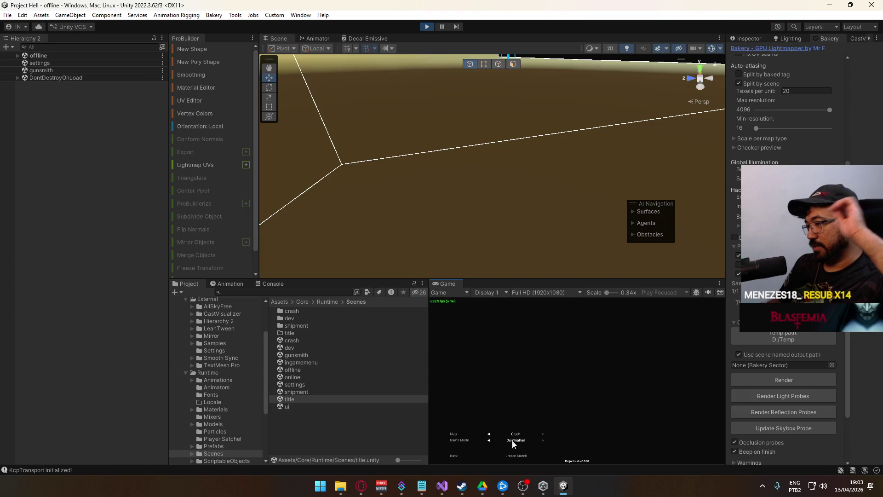
left_click(515, 457)
key("super")
key("super")
right_click(452, 283)
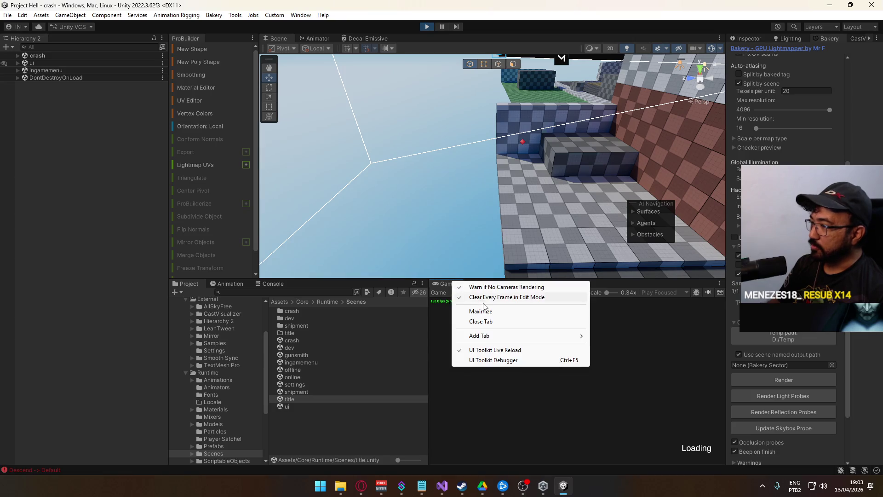
left_click(465, 309)
- Walk, sprint and jump through rooms, over ledges and along checkered walls of the crash map
key("w")
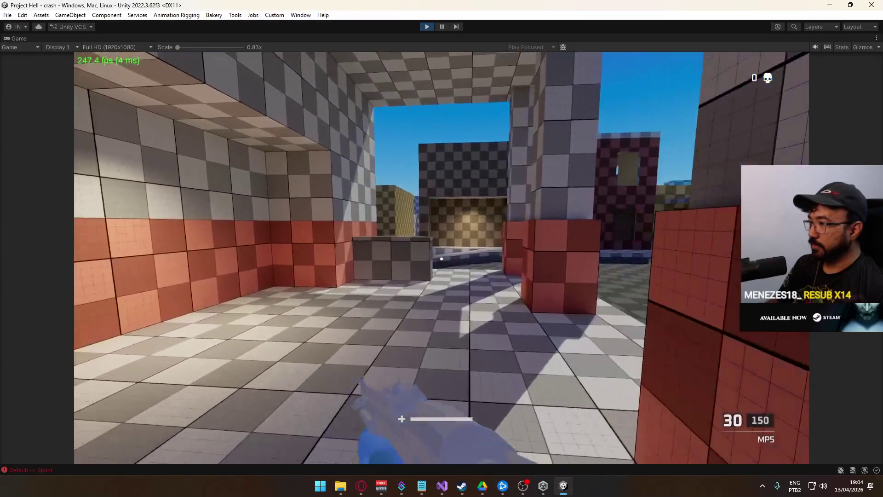
key("shift+w")
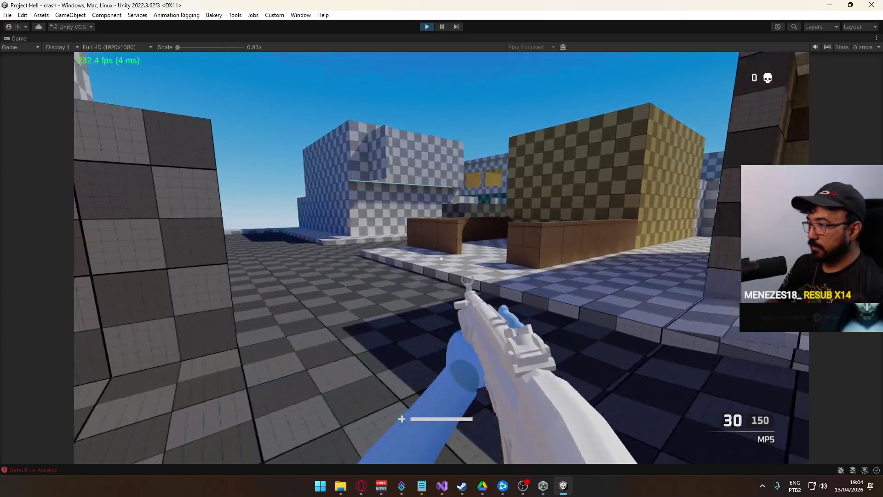
key("w")
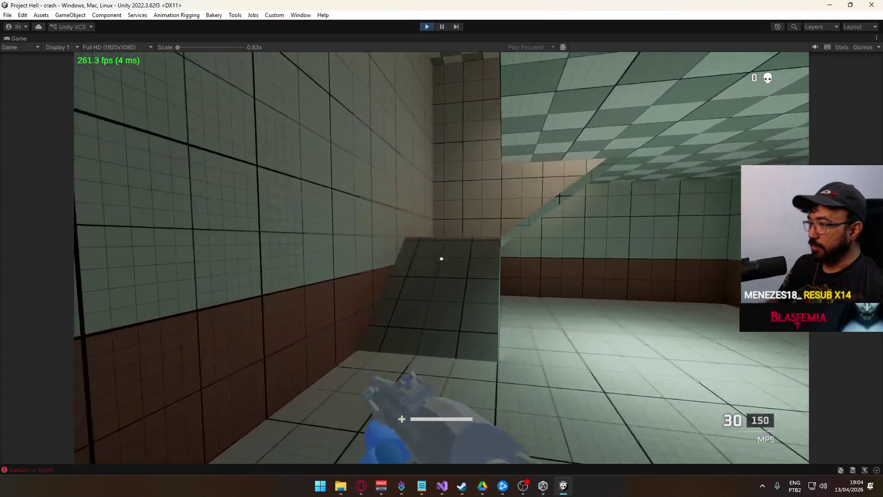
key("w")
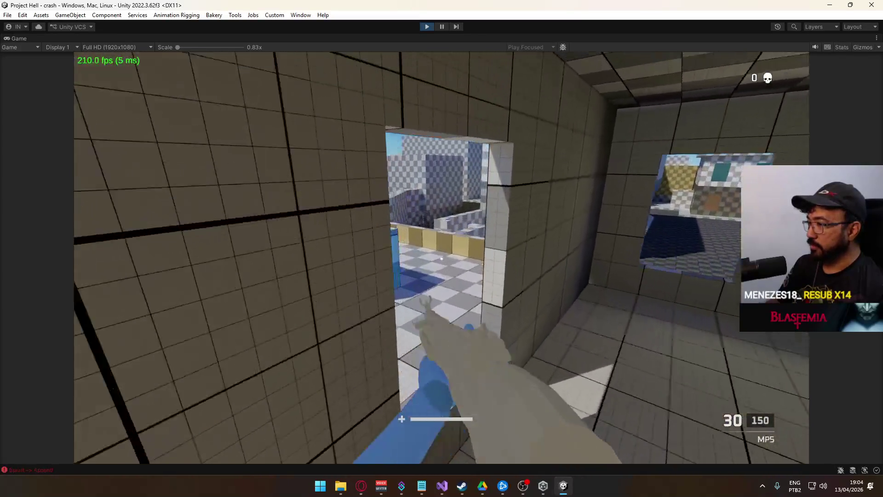
key("w")
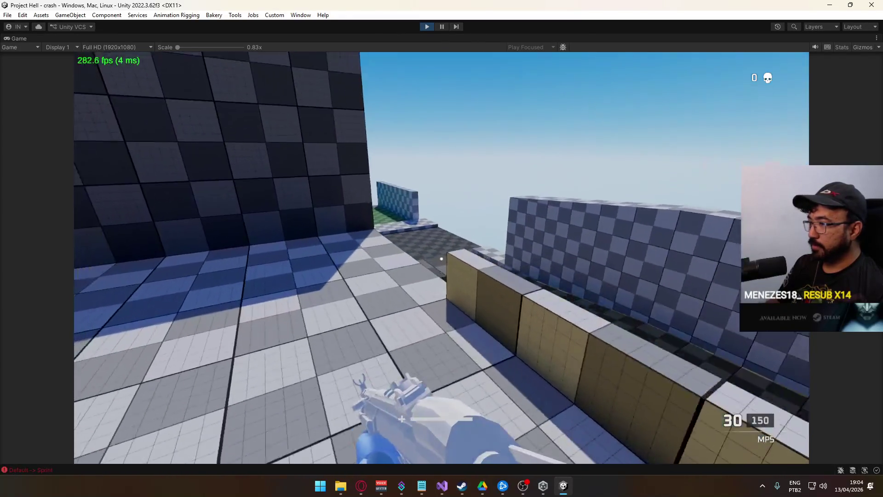
key("w")
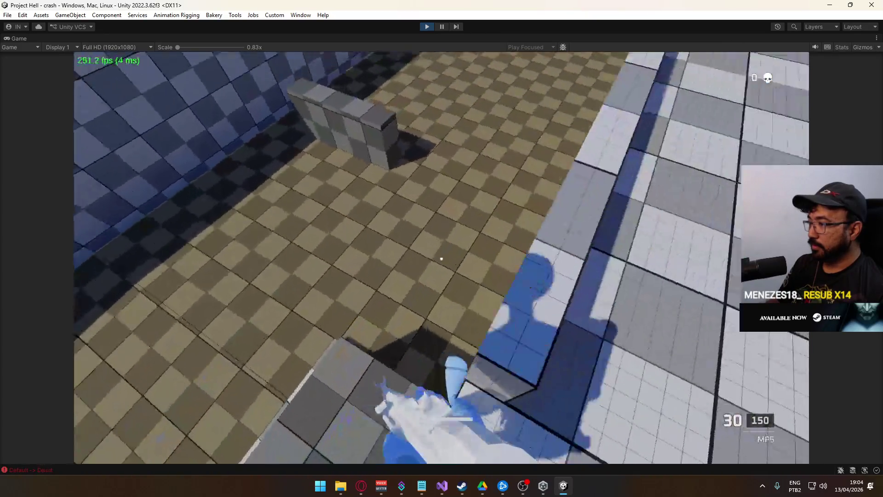
key("w")
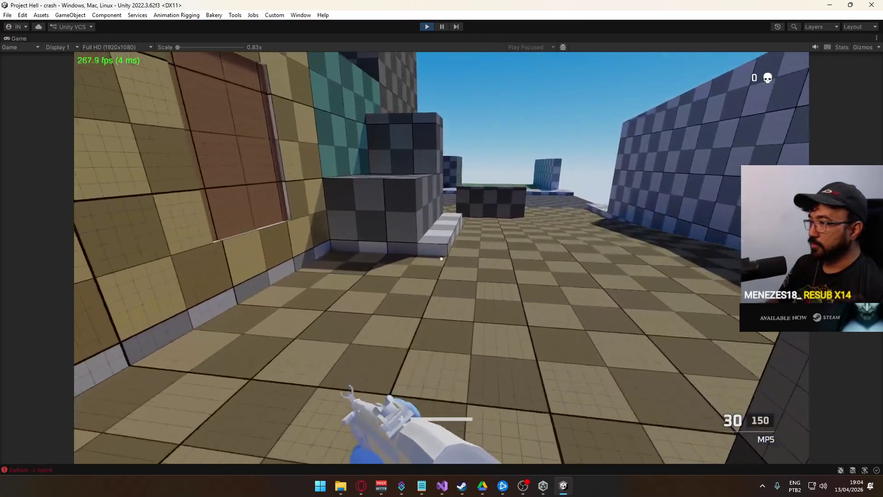
key("w")
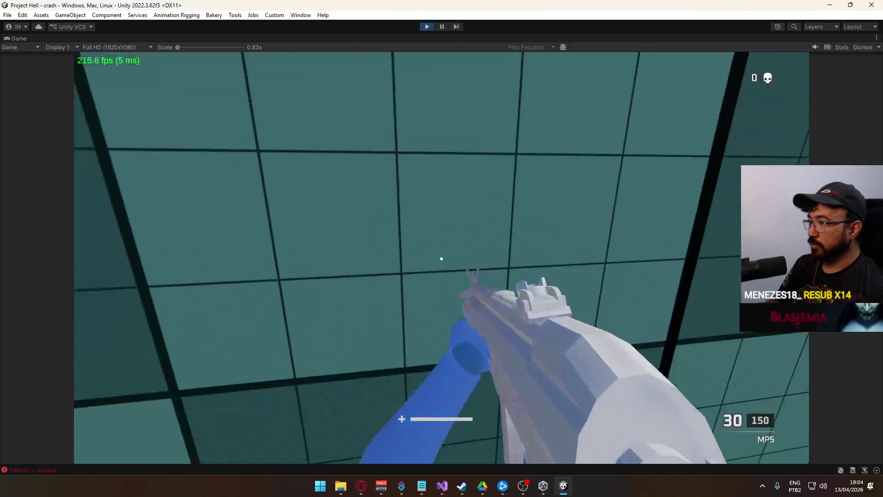
key("w")
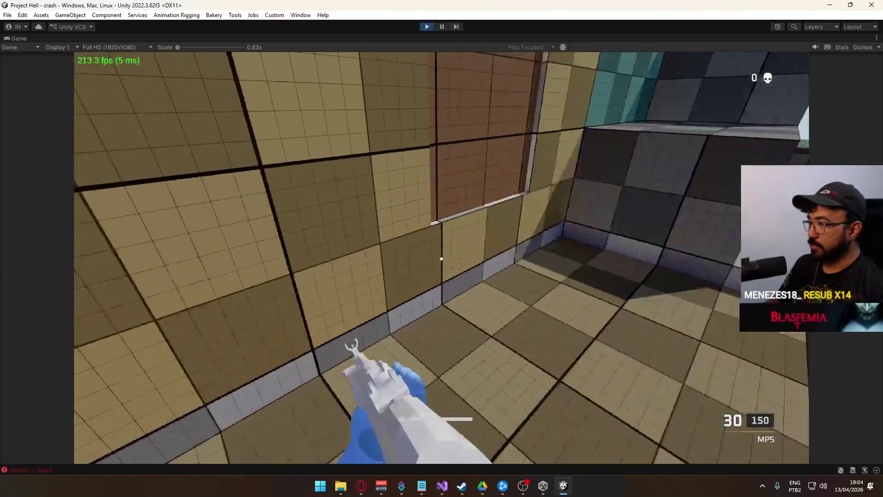
key("w")
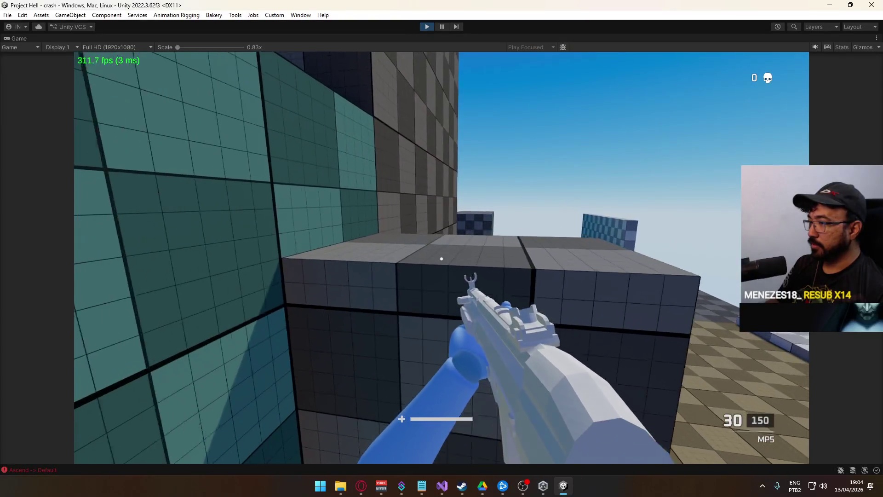
key("w")
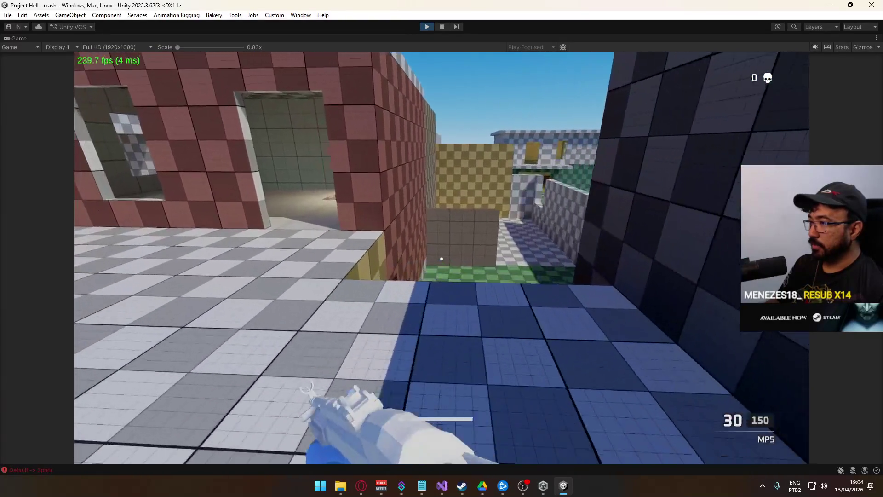
key("w")
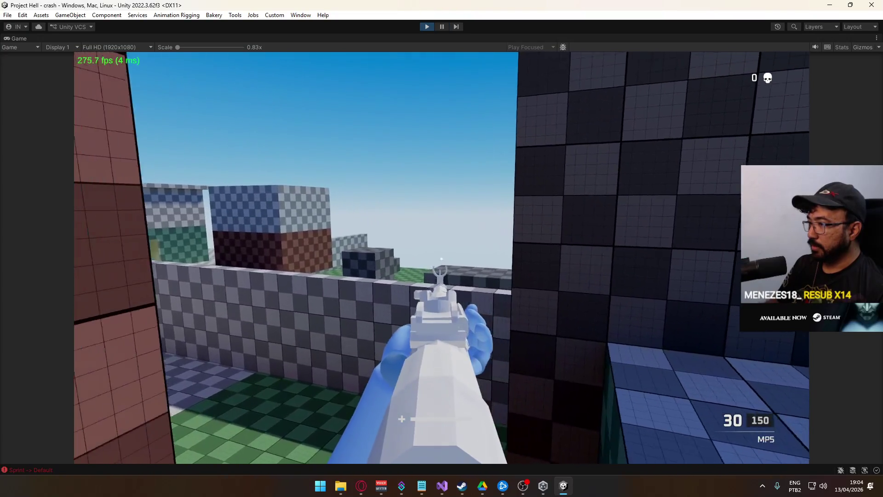
key("w")
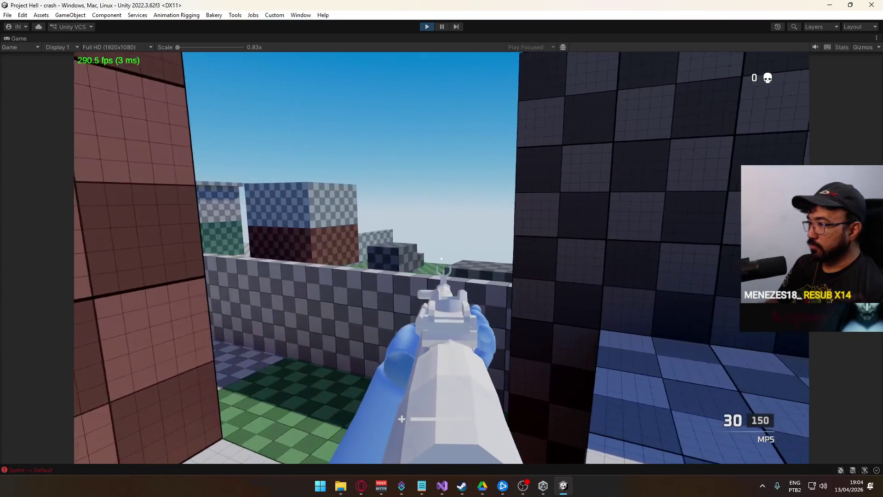
key("w")
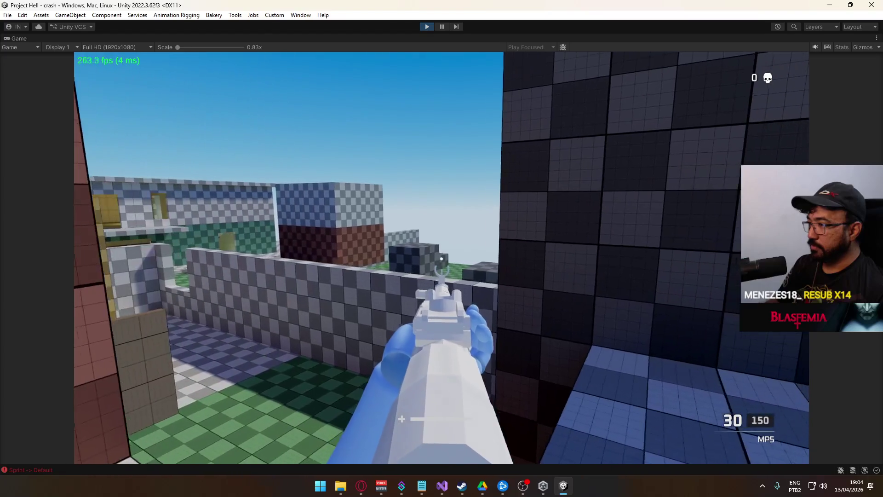
key("shift")
key("w")
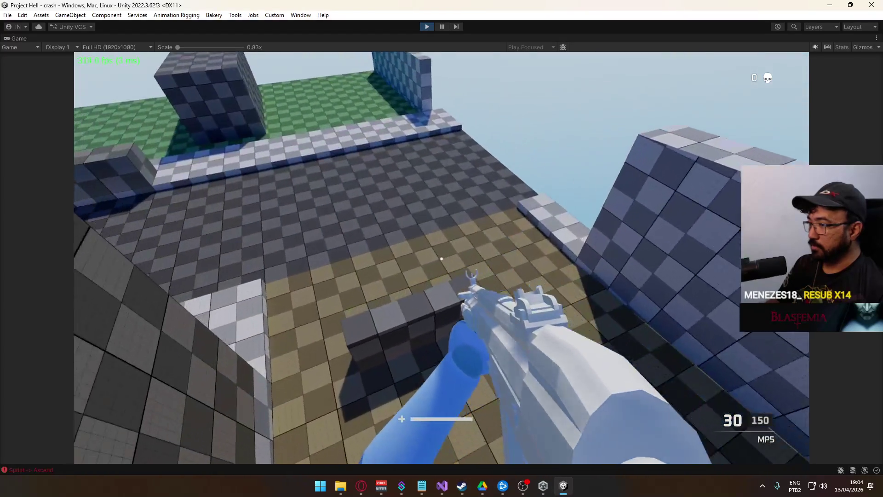
key("w")
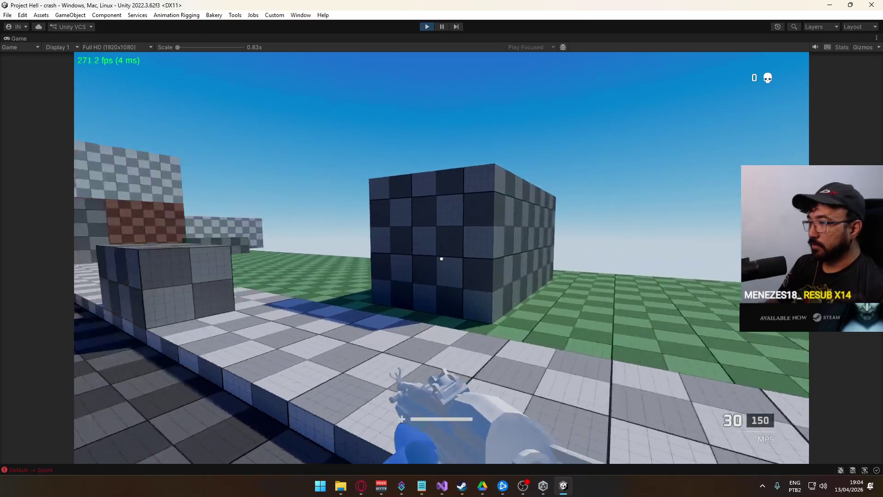
key("w")
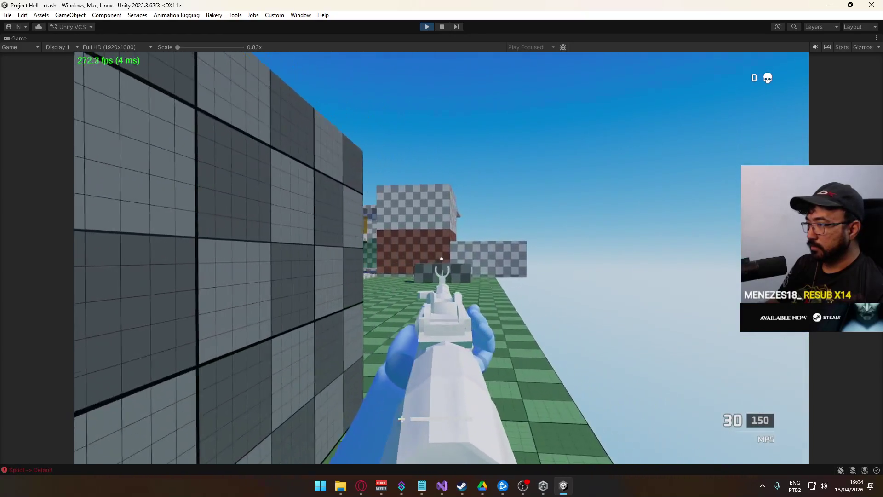
key("w")
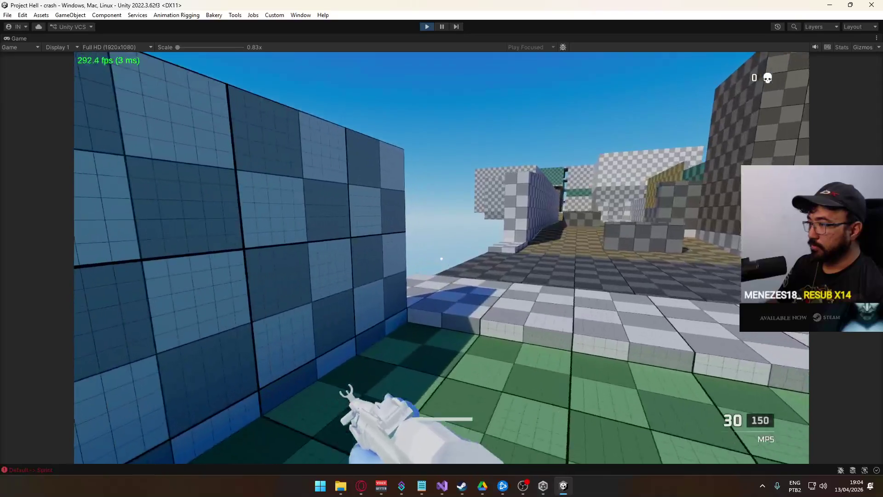
key("w")
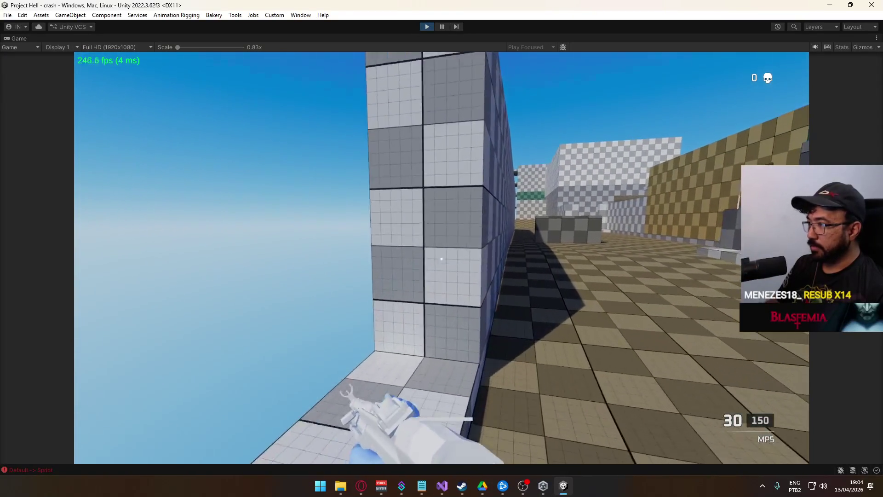
key("w")
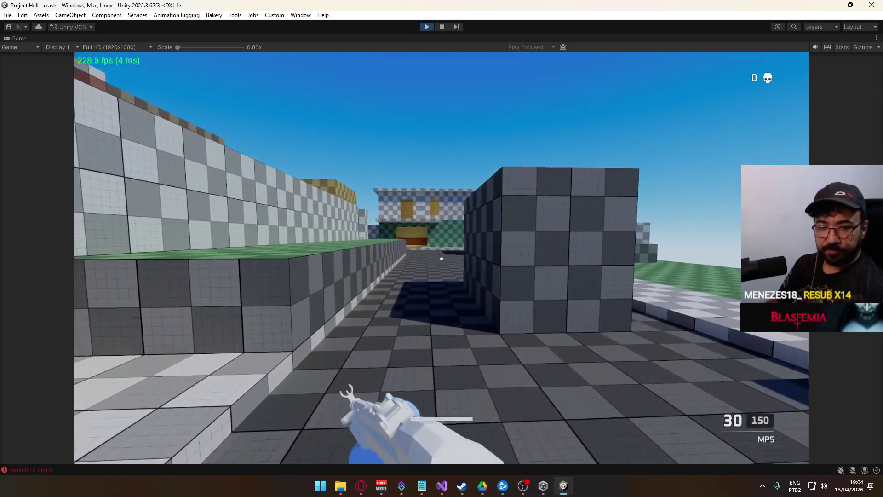
key("w")
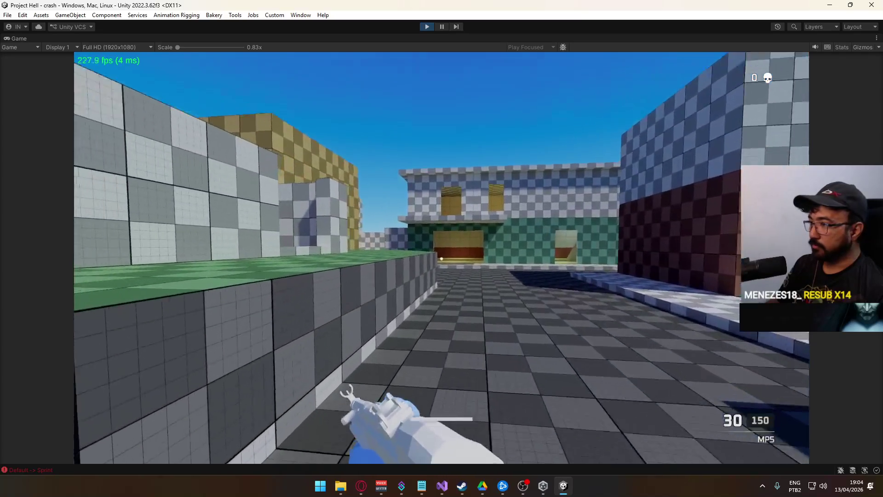
key("w")
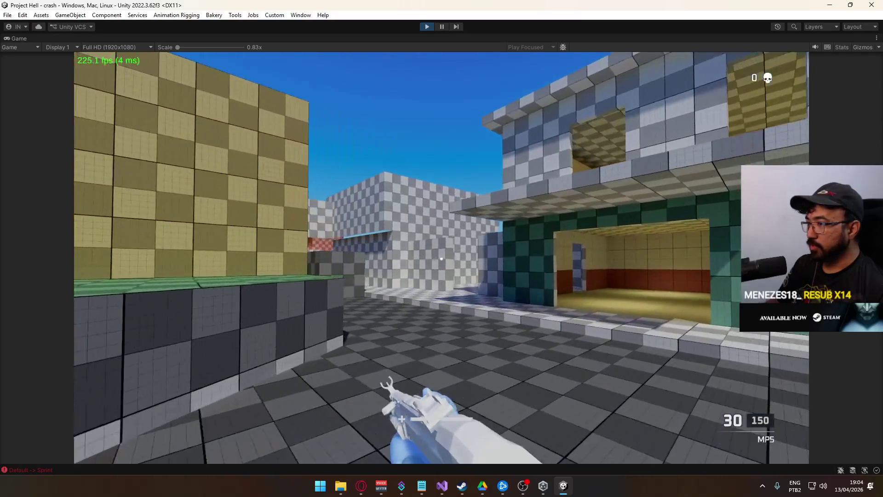
key("w")
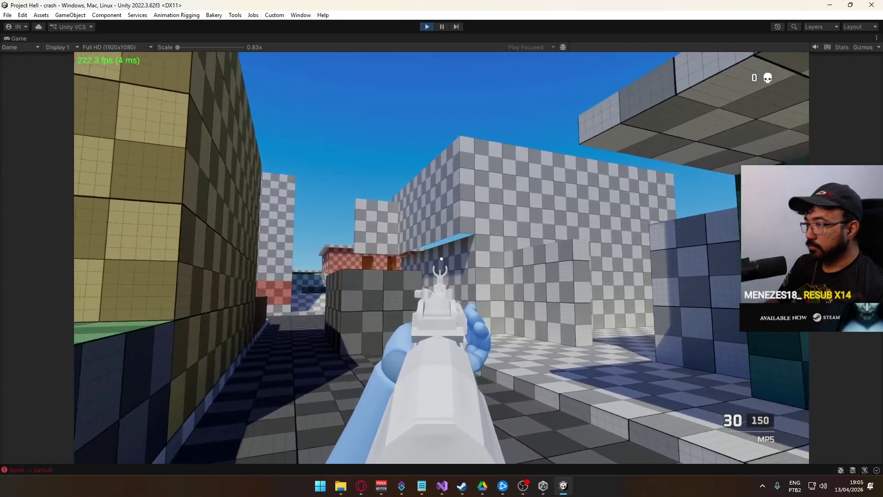
key("w")
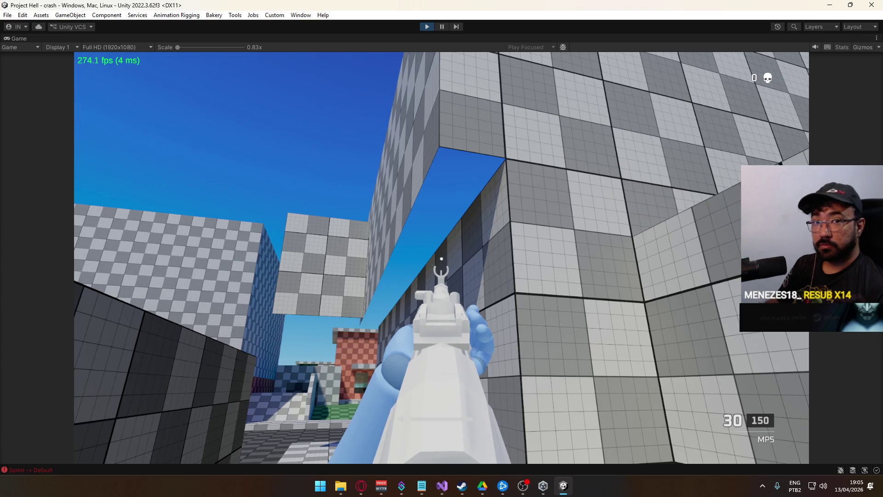
- Sprint into the yellow room, climb the ramp and strafe along the room's windows
key("w")
key("shift")
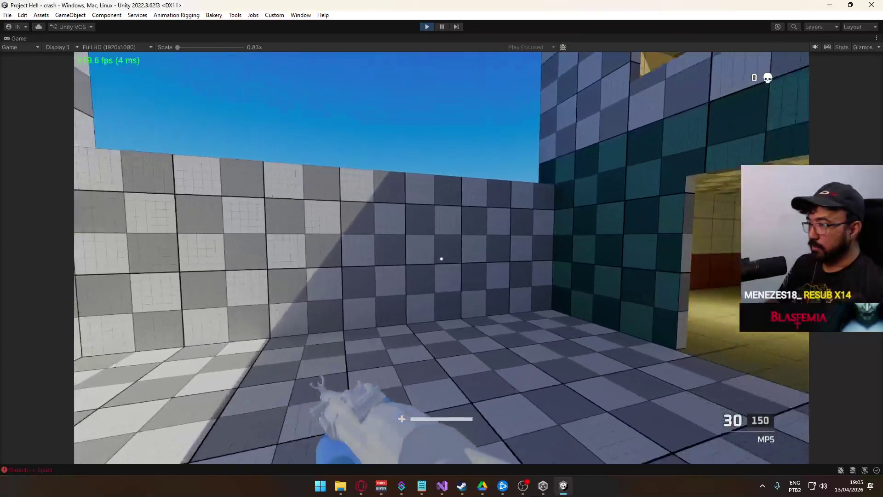
key("w")
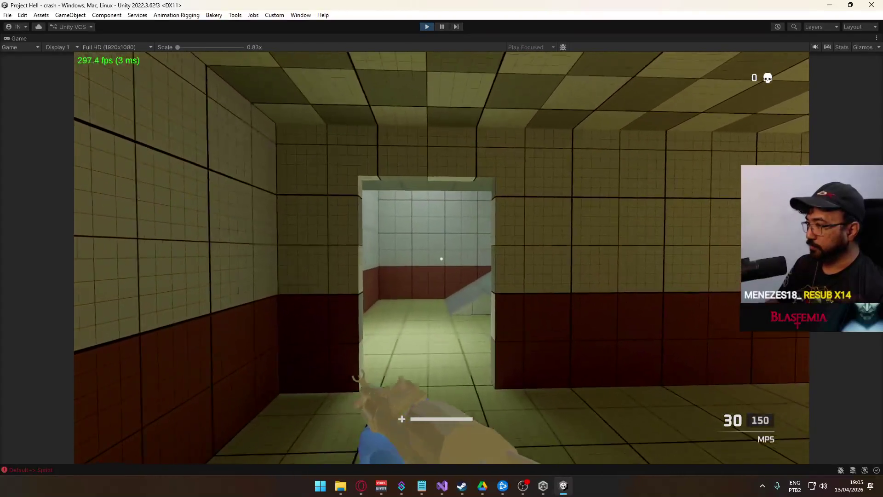
key("w")
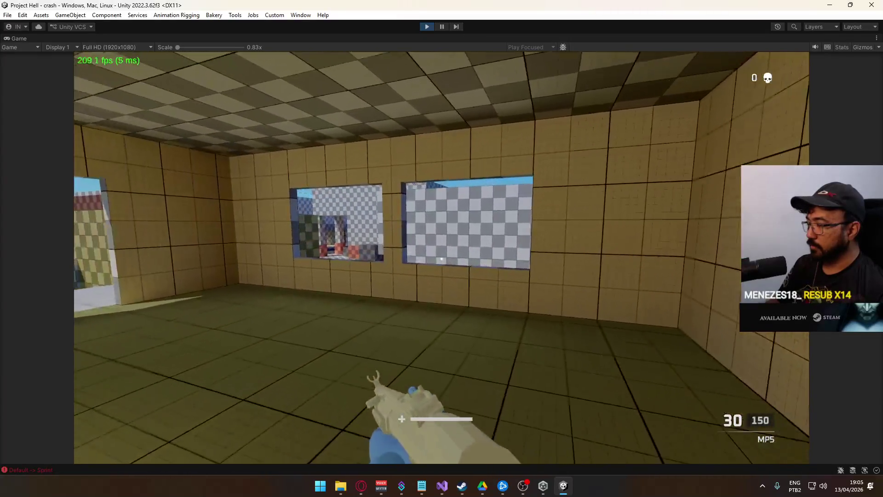
key("w")
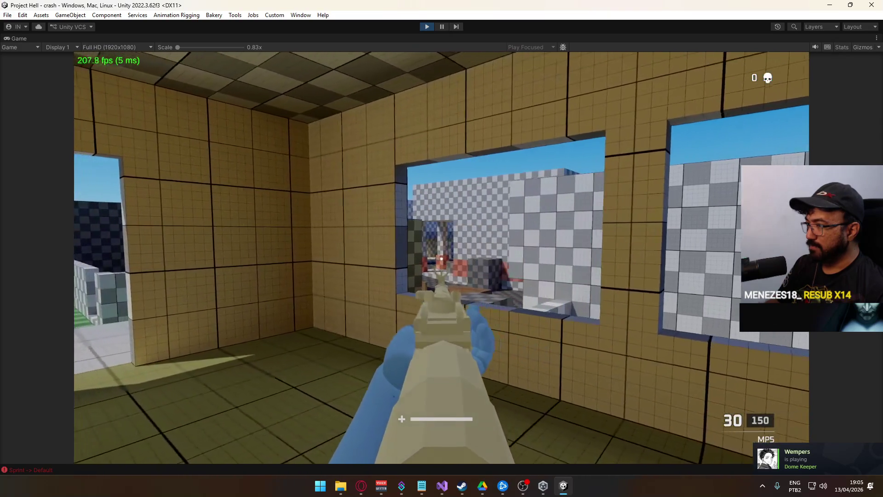
key("a")
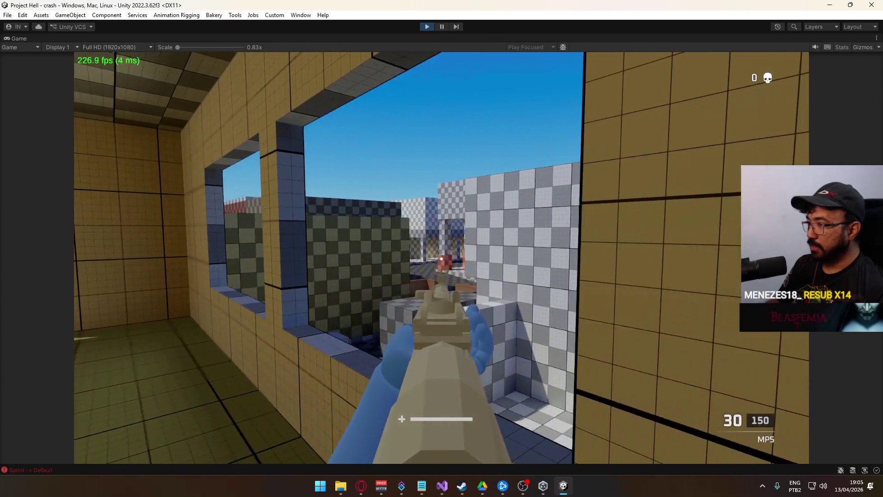
key("w")
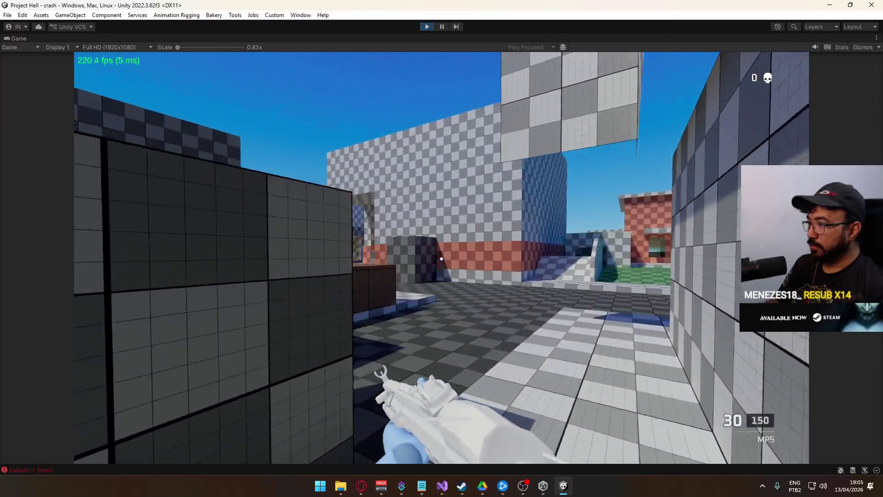
key("space")
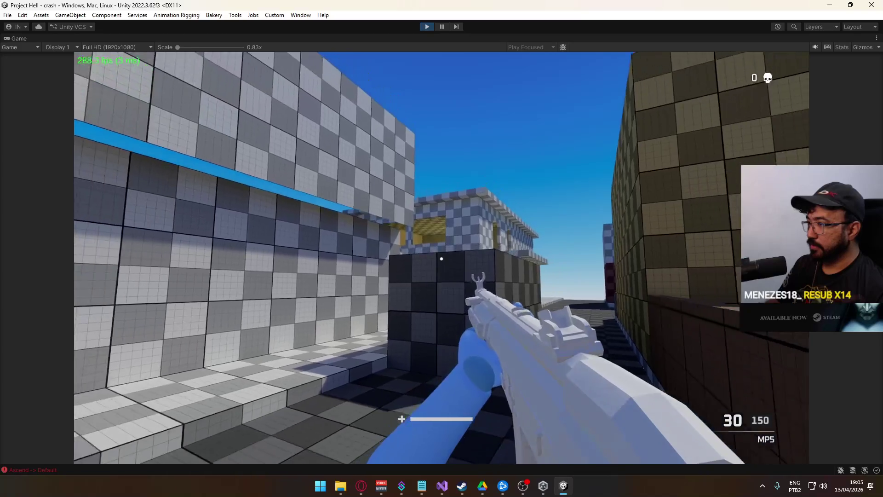
- Sprint past the brick wall to the street and crate courtyard, jumping along the way
key("shift")
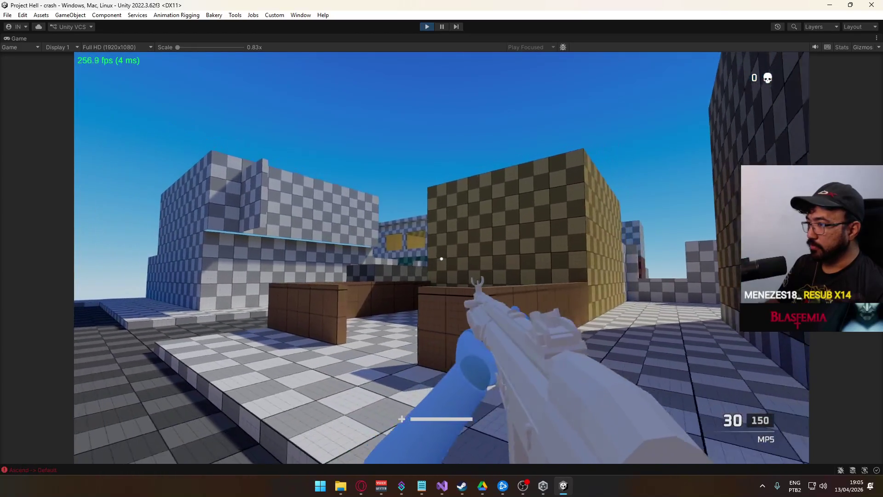
key("shift")
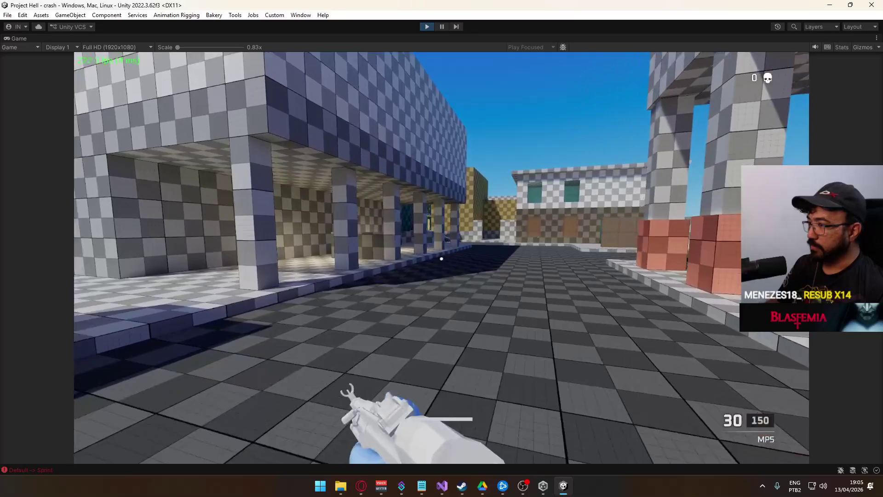
key("w")
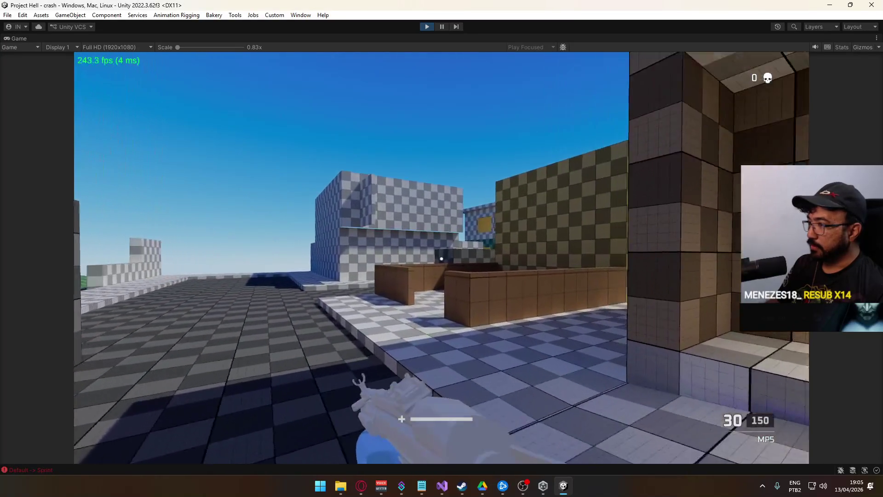
key("w")
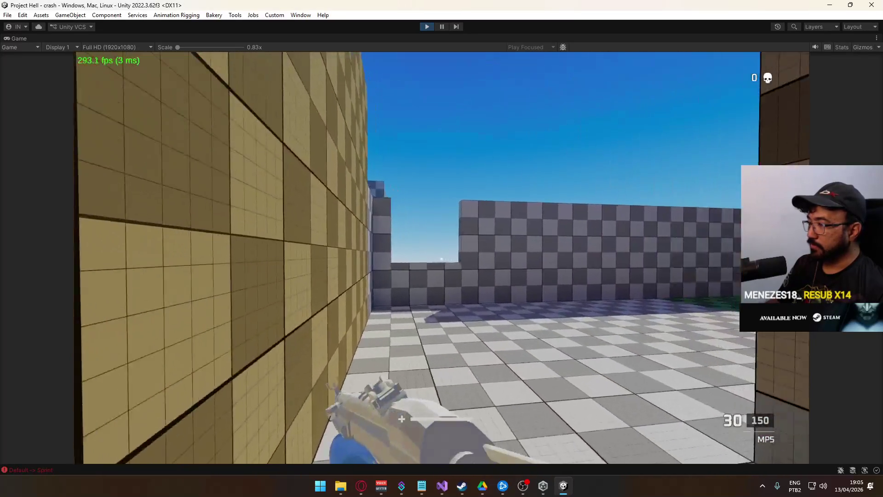
key("space")
key("w")
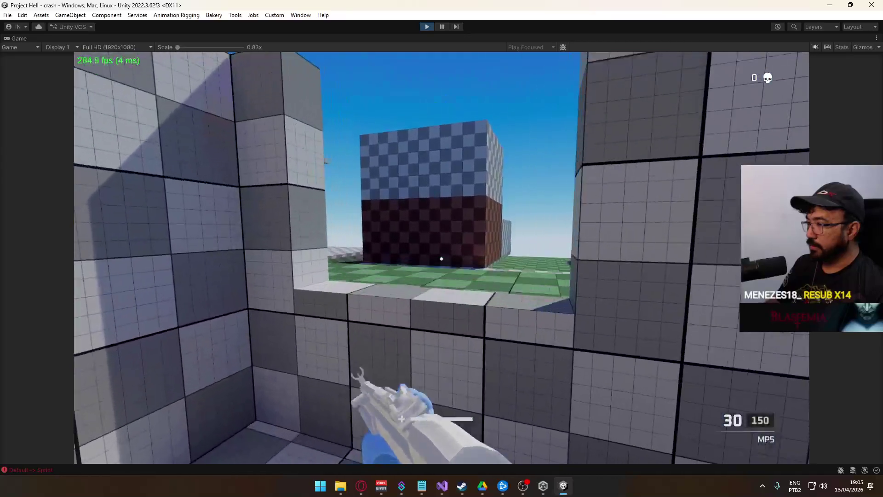
key("shift")
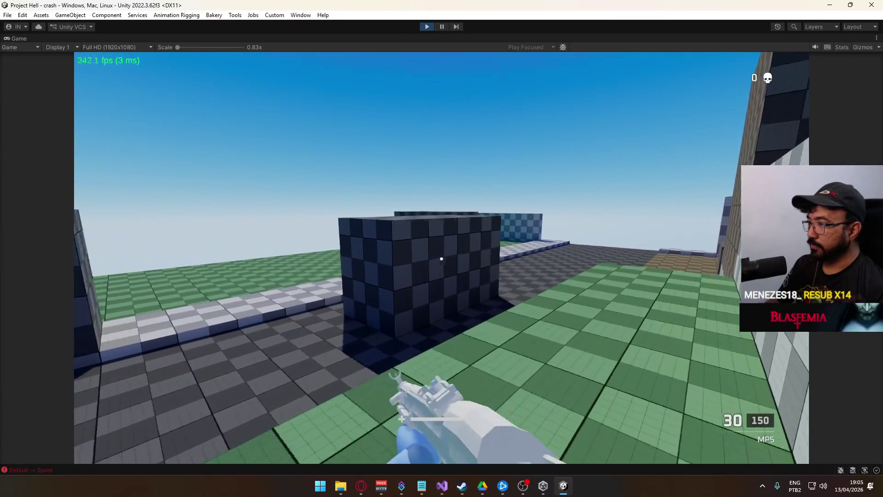
- Run past the checkered blocks and green building onto the grey platform and down the corridor
key("w")
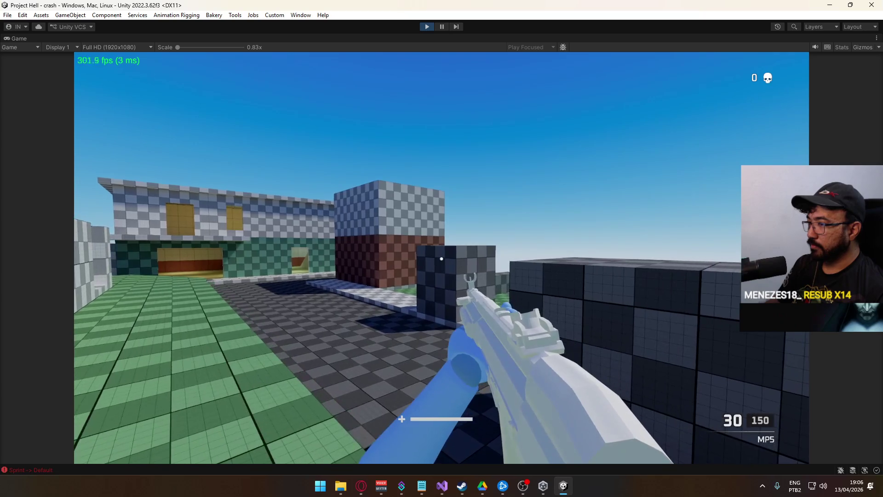
key("w")
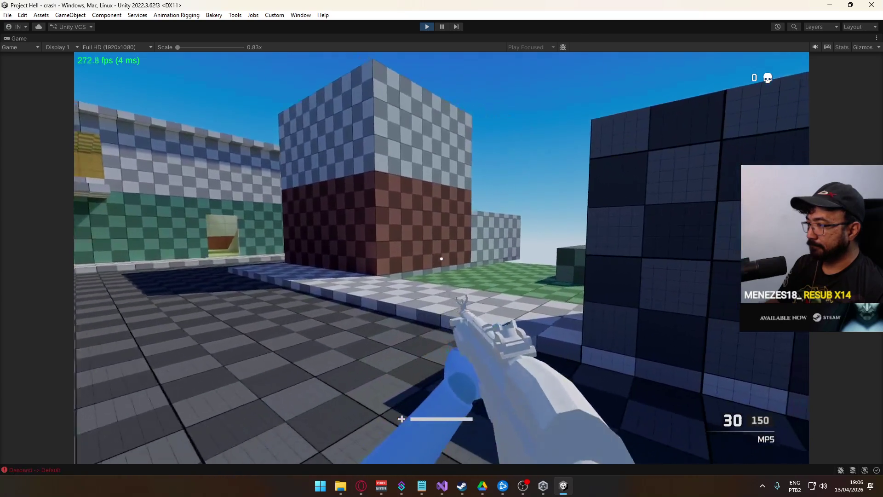
key("w")
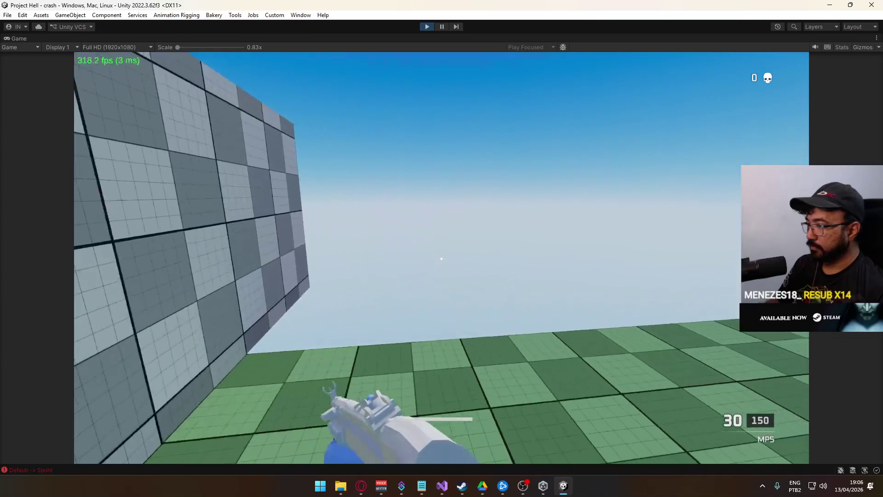
key("w")
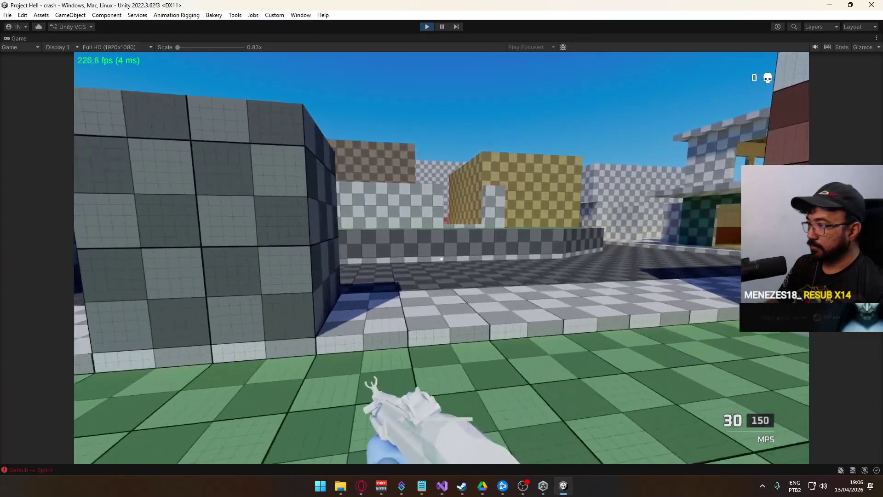
key("w")
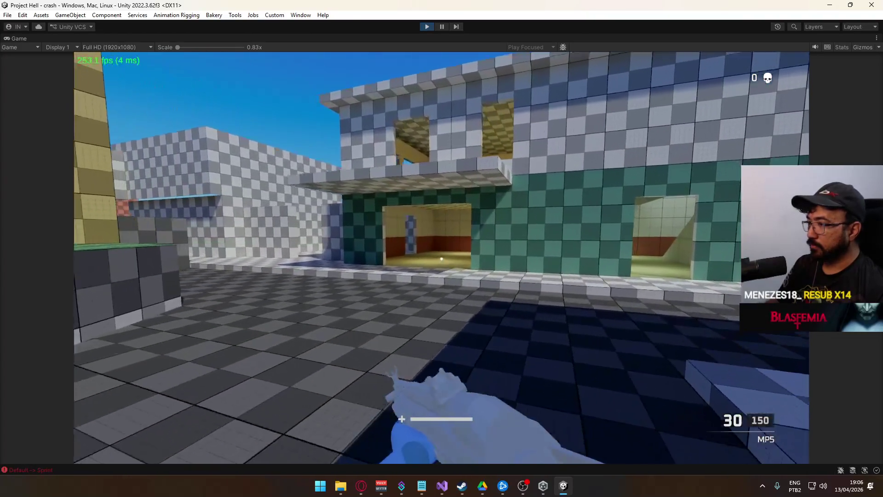
key("w")
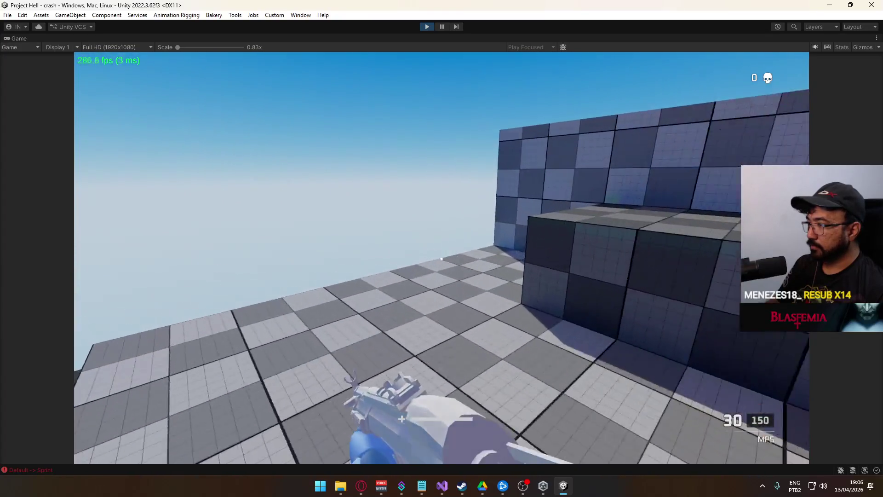
key("w")
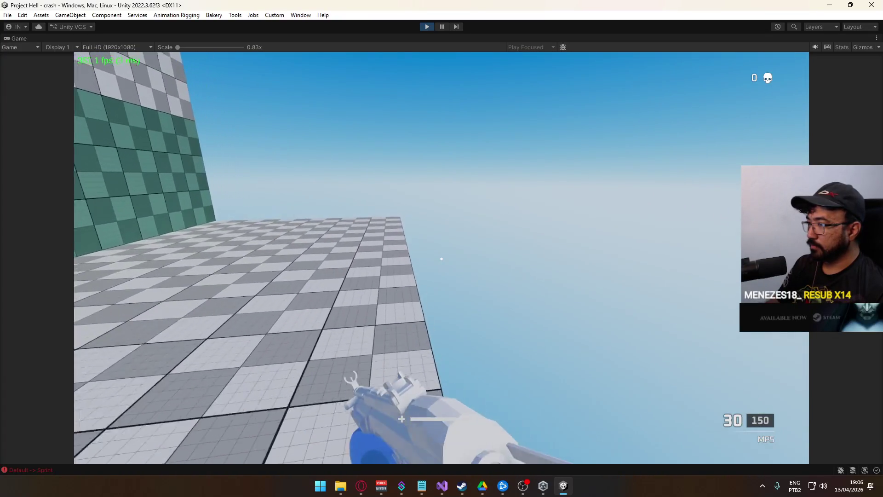
key("w")
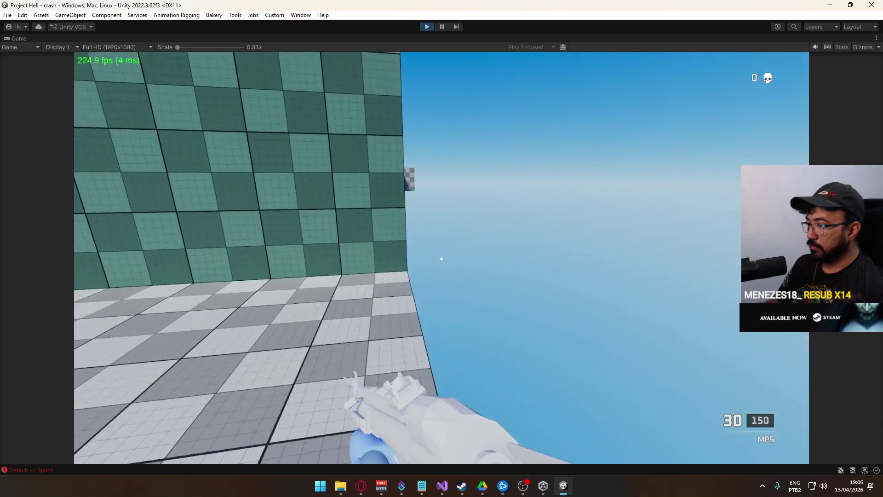
key("w")
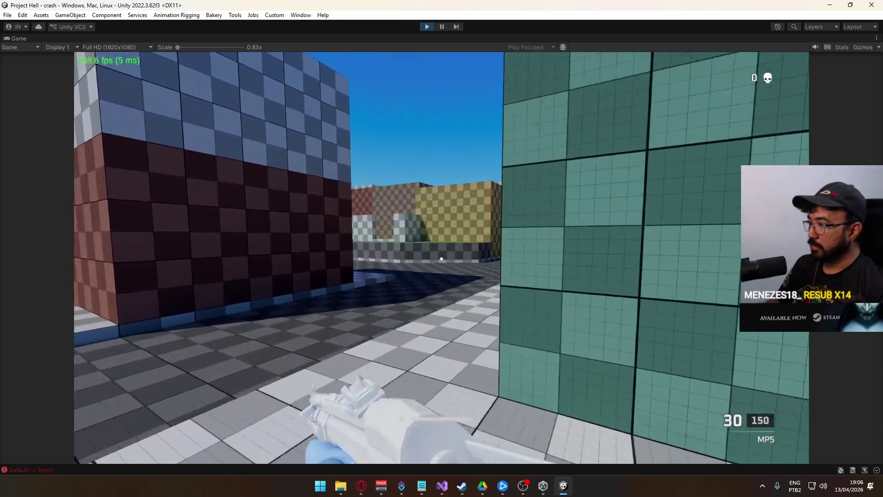
- Show and dismiss the pause menu, then turn off Maximize on the Game view
key("w")
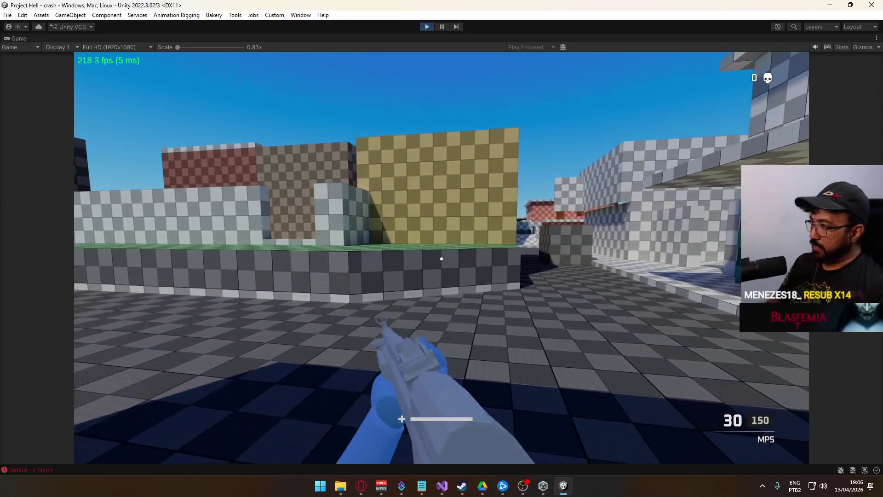
key("Escape")
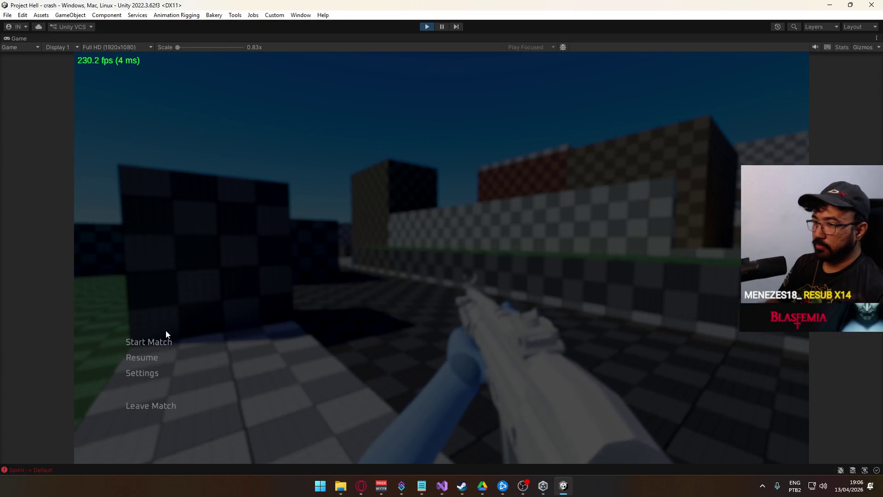
key("Escape")
right_click(440, 39)
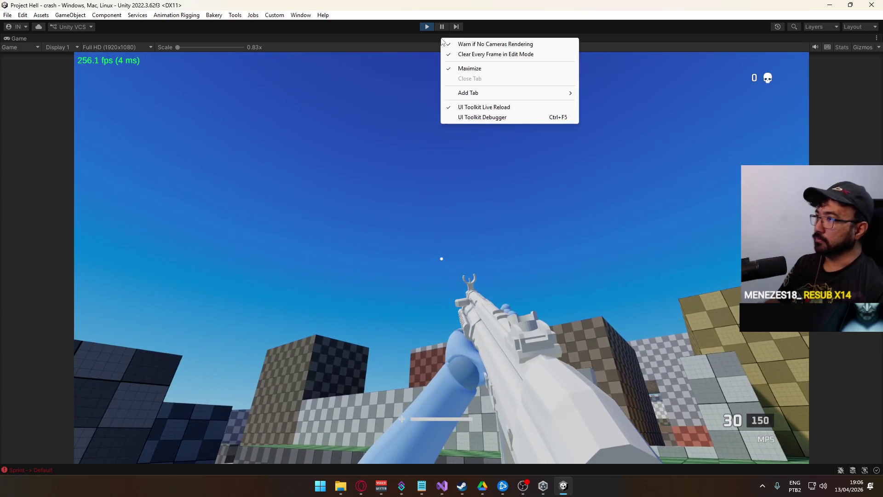
left_click(474, 69)
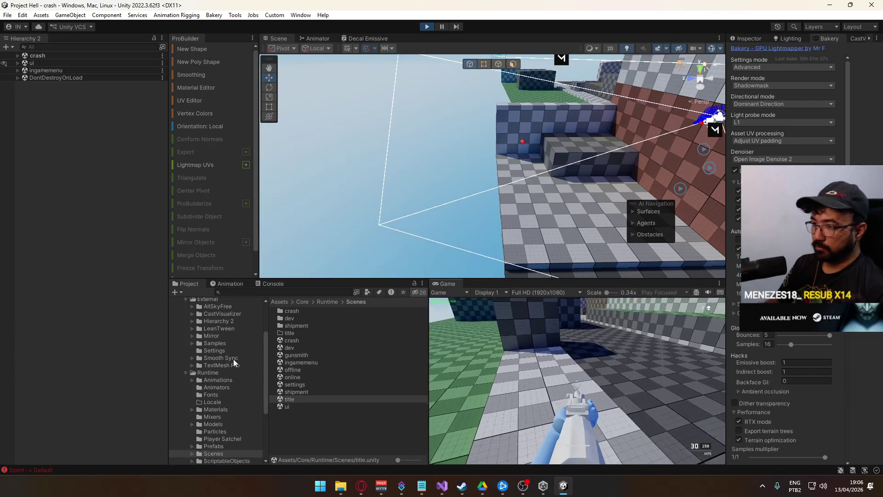
- Stop the play-test and select the MatchDirectorSO asset in Runtime's ScriptableObjects folder
left_click(427, 26)
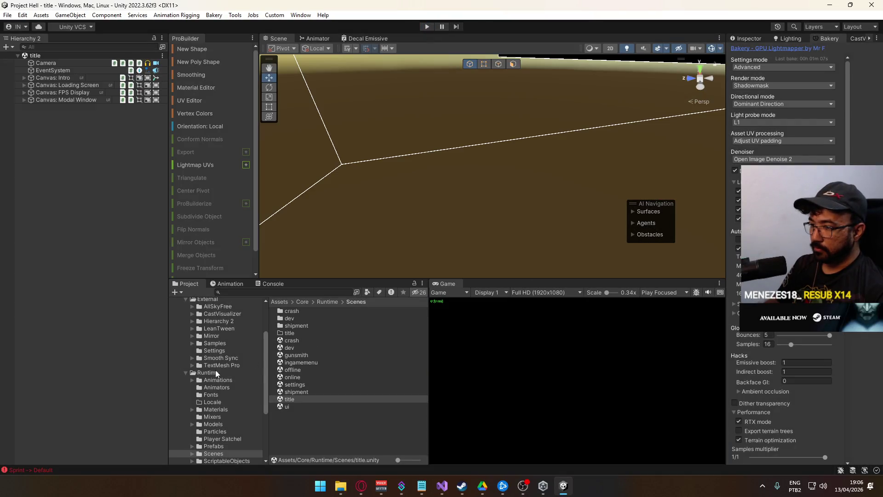
left_click(215, 372)
double_click(309, 392)
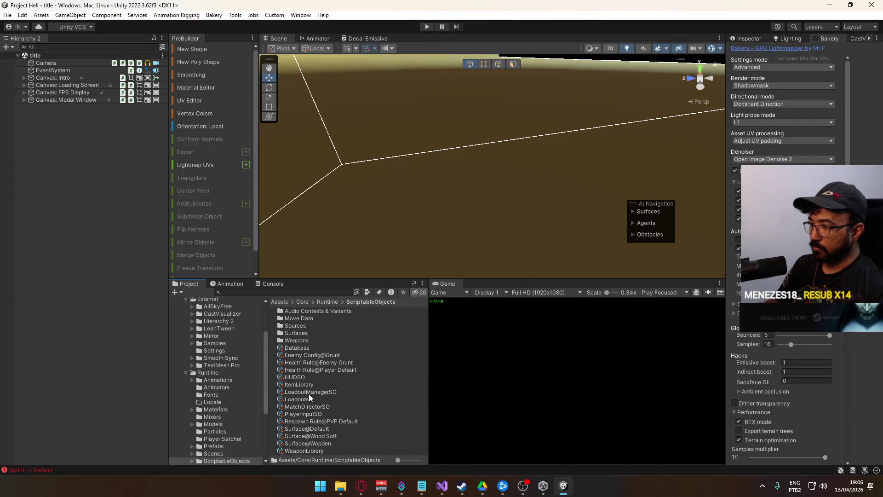
left_click(303, 349)
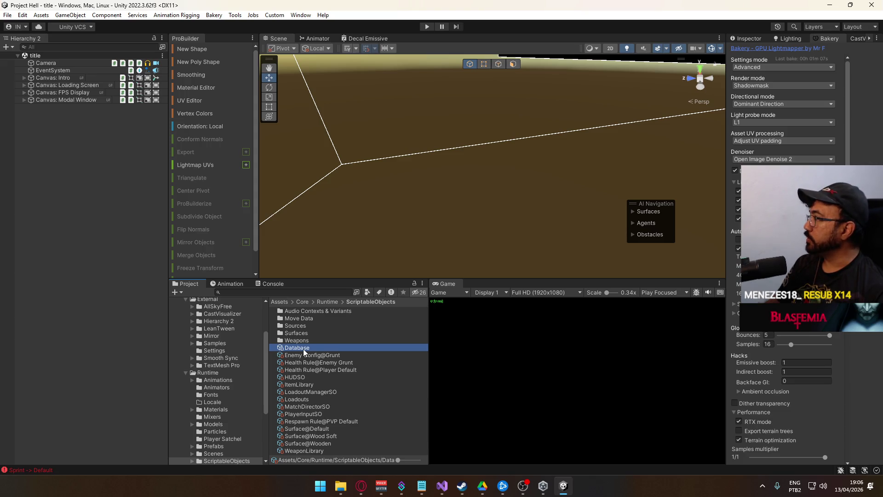
left_click(316, 407)
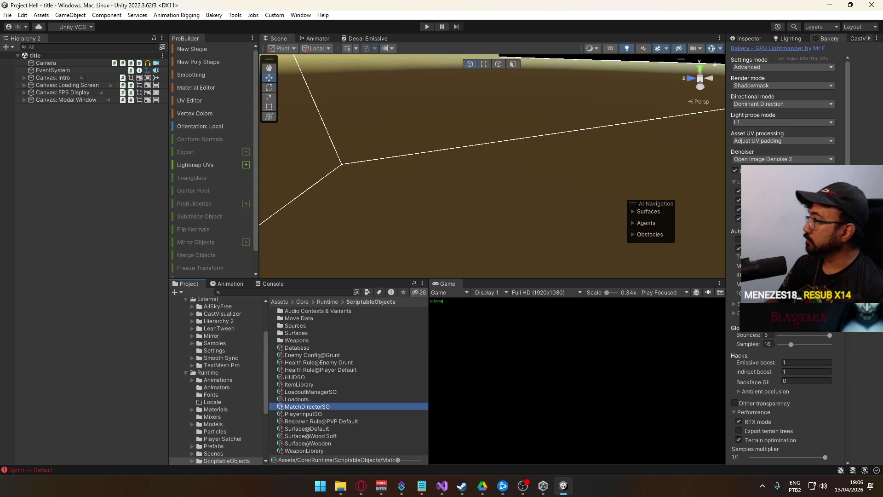
- Set MatchDirectorSO's Match Duration to 900 and open the crash scene from Scenes
left_click(751, 37)
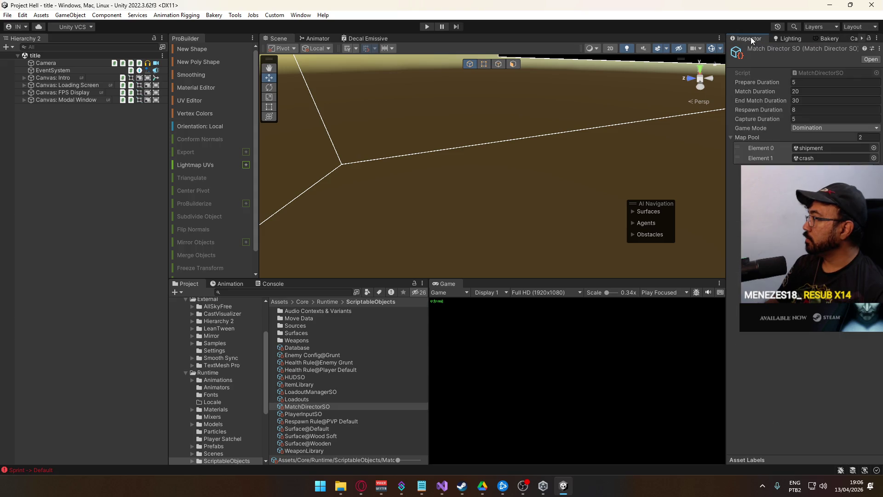
left_click(815, 92)
type("600")
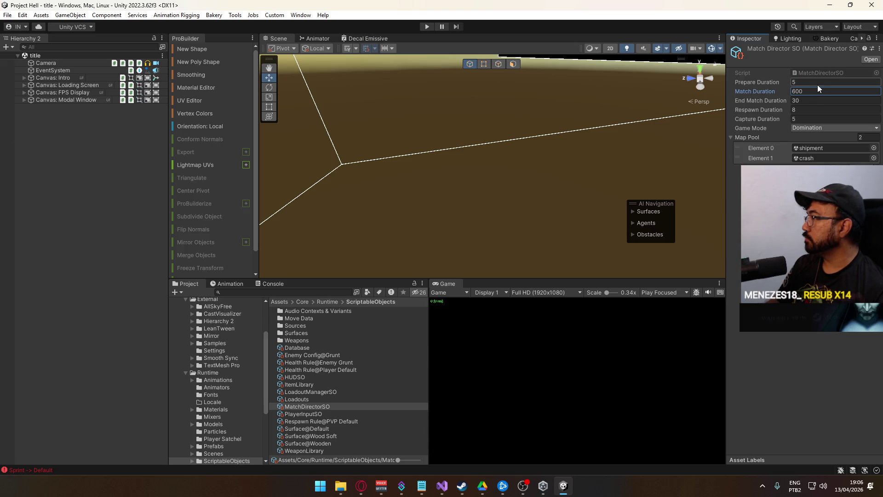
double_click(818, 90)
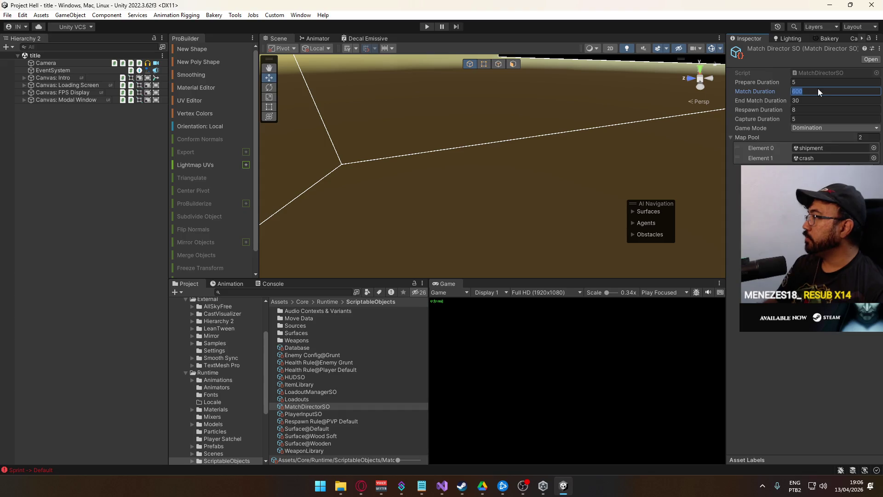
type("900")
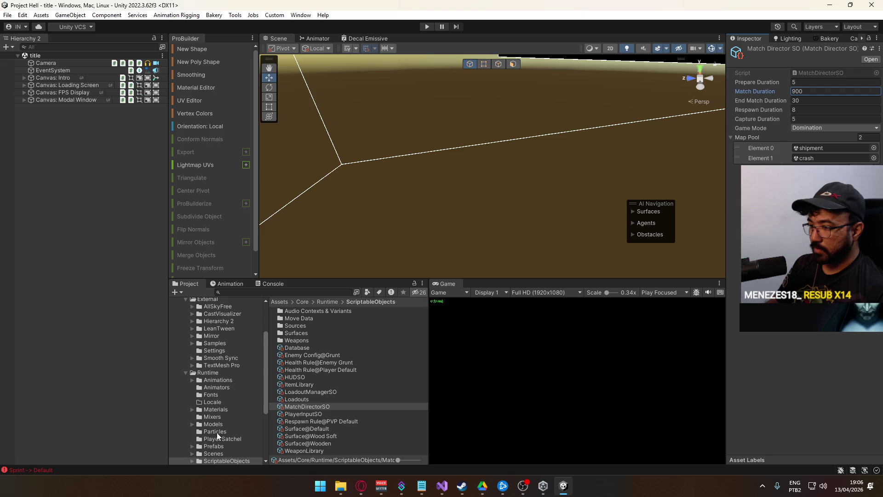
left_click(216, 451)
double_click(300, 342)
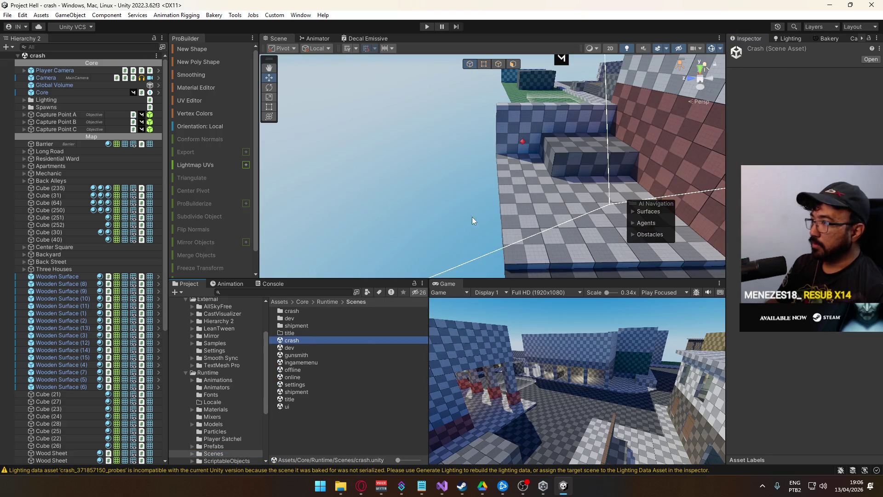
- Fly across the crash map to the backyard courtyard and select its wooden wall
mouse_move(461, 239)
left_mouse_down()
mouse_move(614, 157)
mouse_move(606, 138)
mouse_move(525, 210)
left_mouse_up()
key("s")
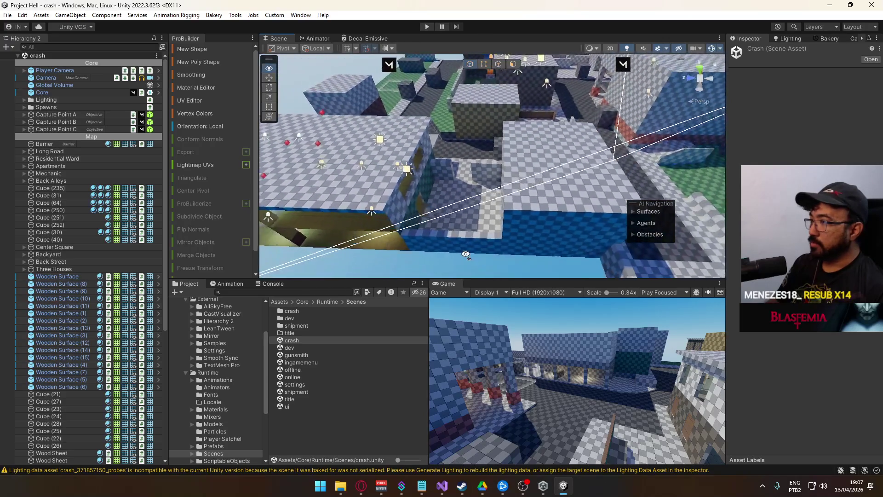
key("s")
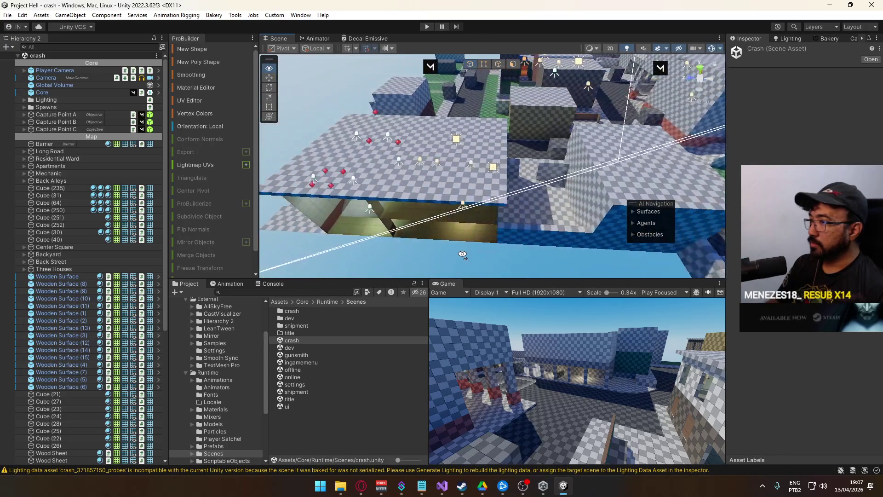
key("w")
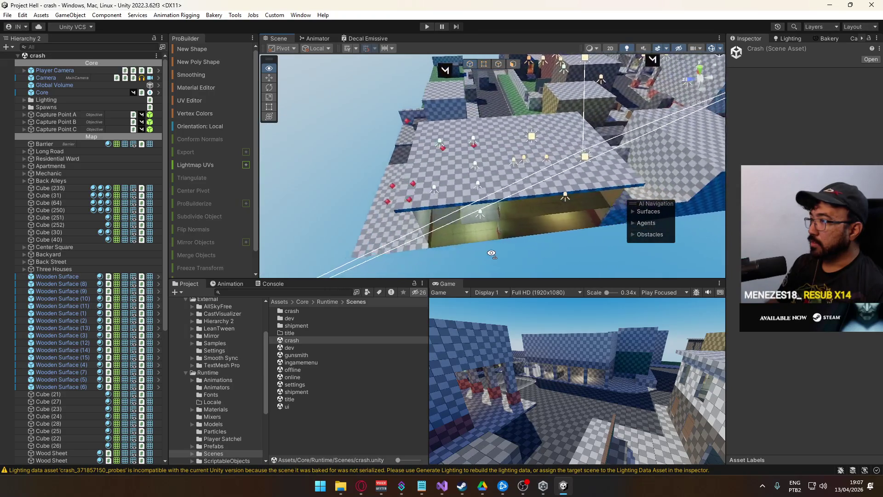
key("w")
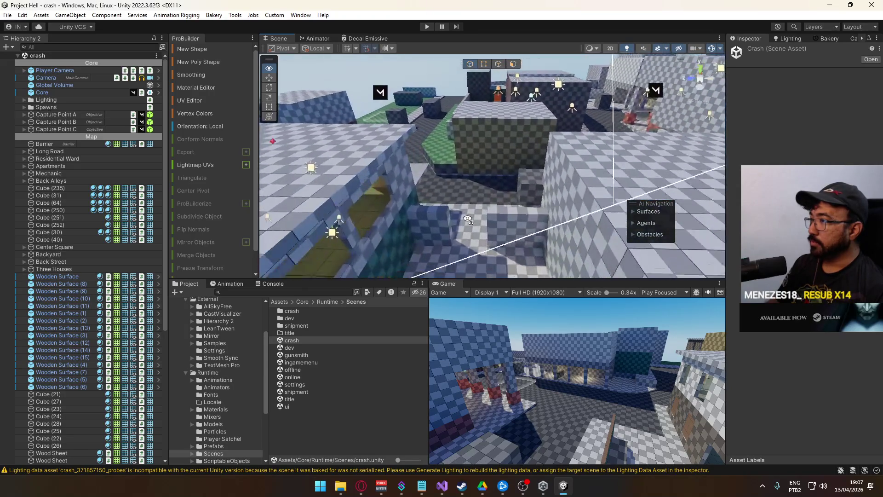
key("s")
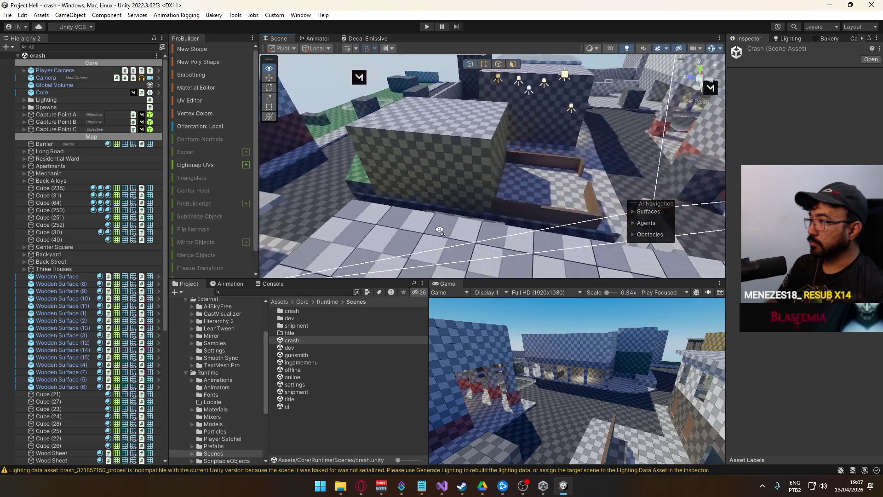
key("w")
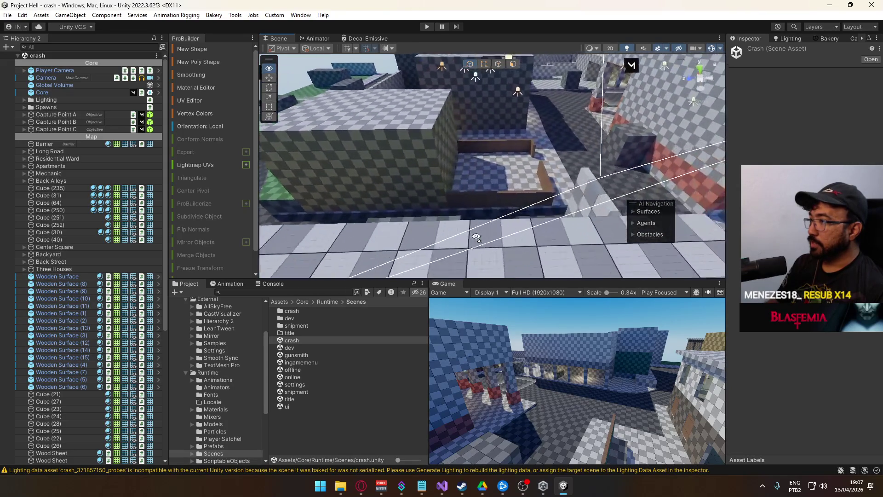
left_click(502, 148)
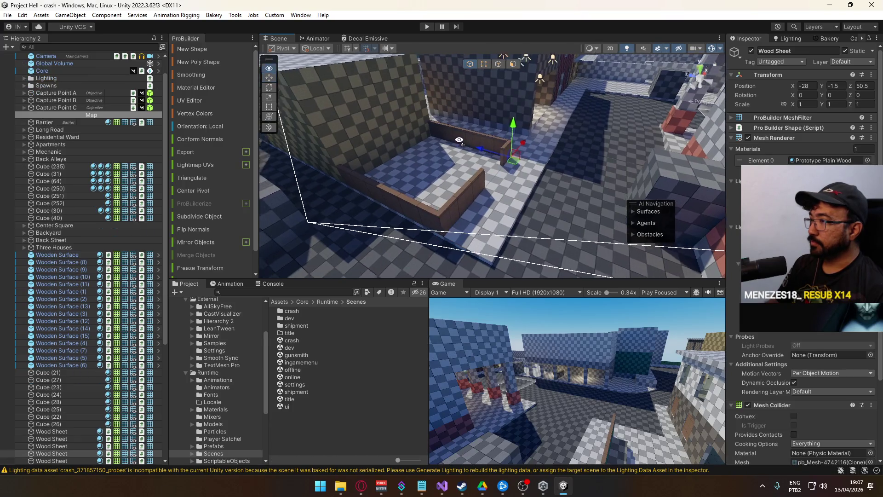
key("f")
left_click(449, 162, "shift")
key("f")
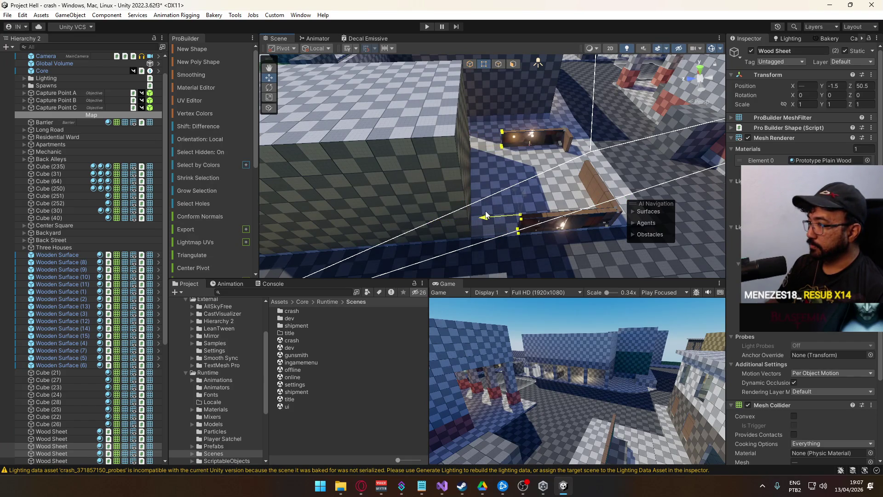
key("w")
left_click_drag(471, 241, 472, 87)
left_click(513, 64)
left_click(437, 171)
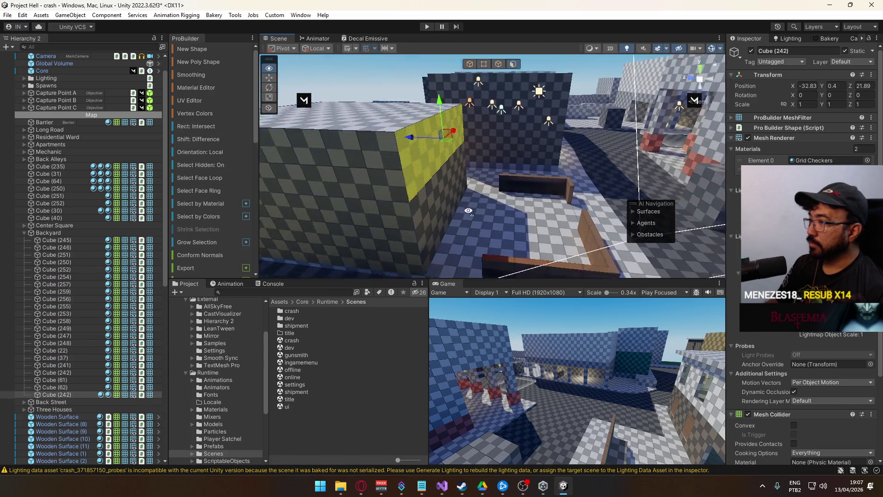
left_click(452, 231)
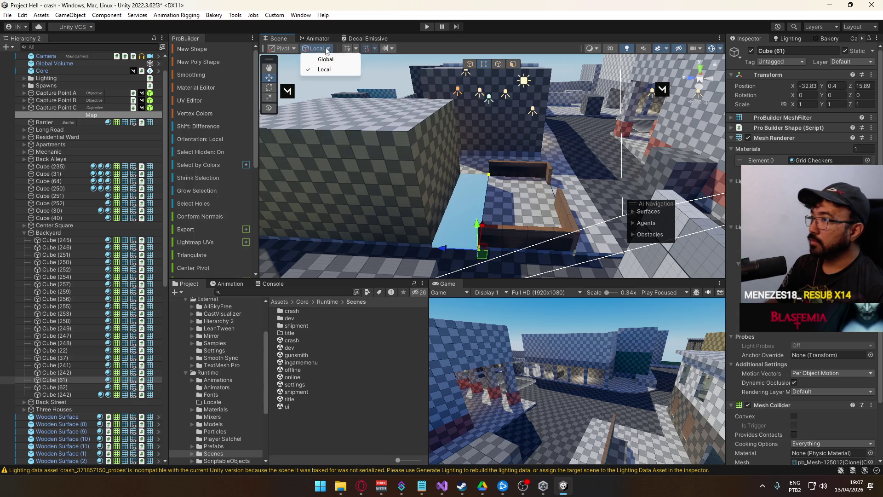
scroll(428, 119, "up", 5)
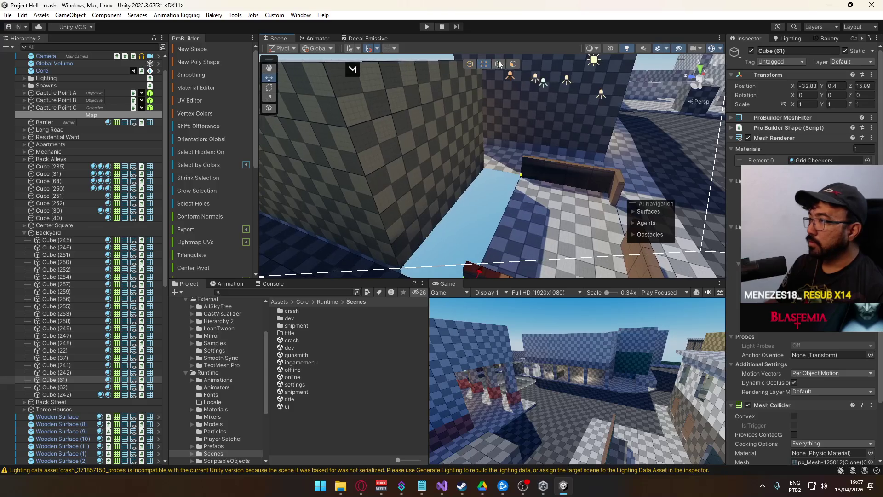
left_click(438, 133)
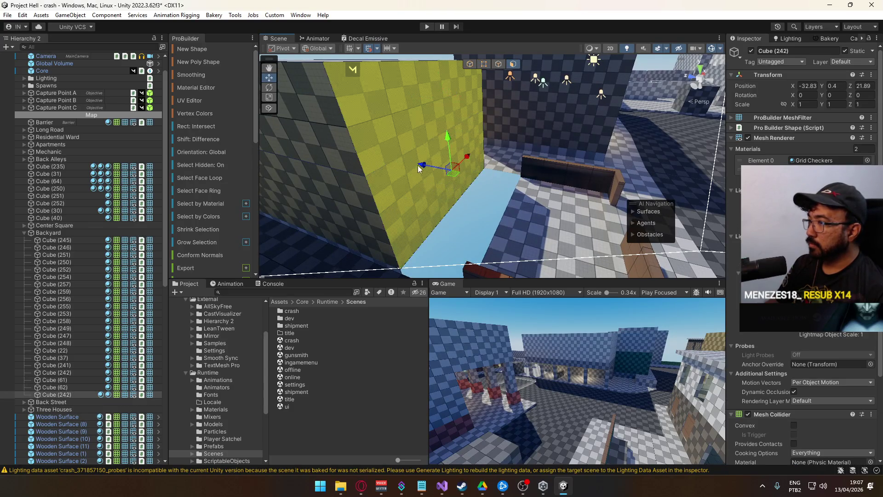
left_click_drag(425, 170, 392, 238)
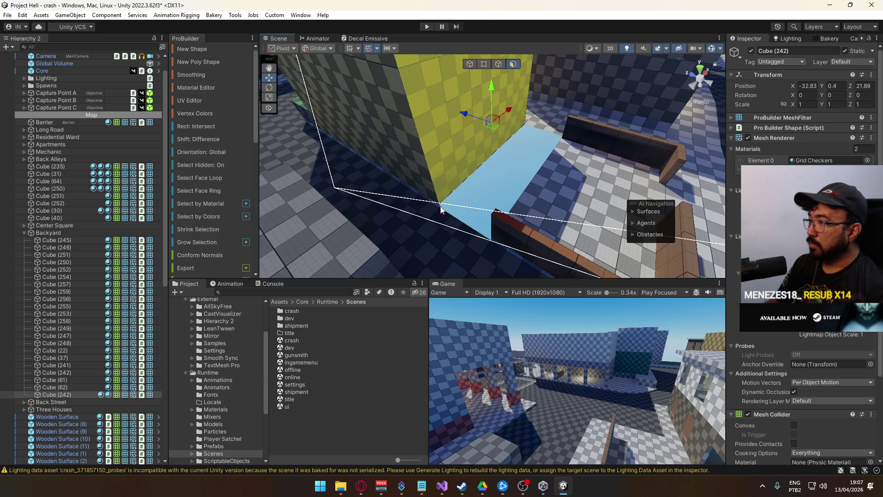
left_click(484, 64)
mouse_move(479, 82)
left_mouse_down()
mouse_move(465, 189)
mouse_move(499, 188)
mouse_move(517, 171)
mouse_move(501, 83)
mouse_move(578, 78)
mouse_move(552, 106)
mouse_move(241, 82)
left_mouse_up()
key("f")
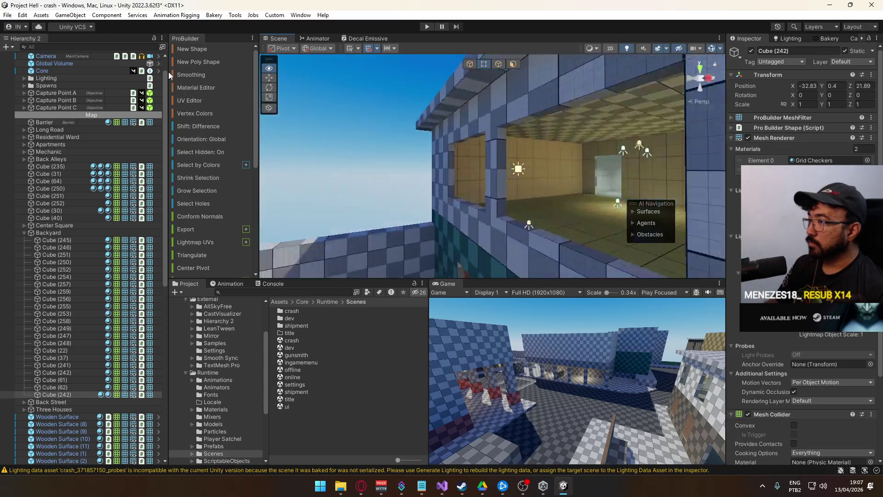
mouse_move(635, 83)
left_mouse_down()
mouse_move(742, 79)
mouse_move(765, 147)
mouse_move(570, 99)
left_mouse_up()
left_click(587, 114)
key("f")
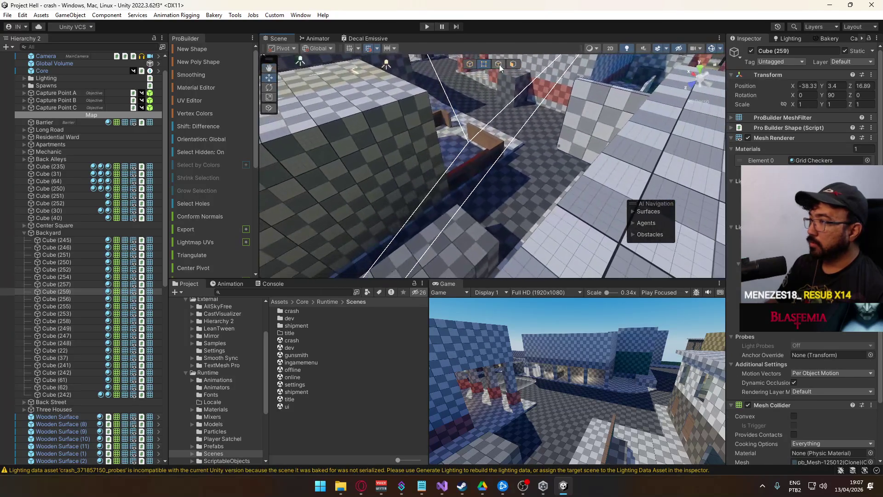
left_click(474, 61)
mouse_move(473, 62)
left_mouse_down()
mouse_move(314, 111)
mouse_move(209, 57)
left_mouse_up()
key("f")
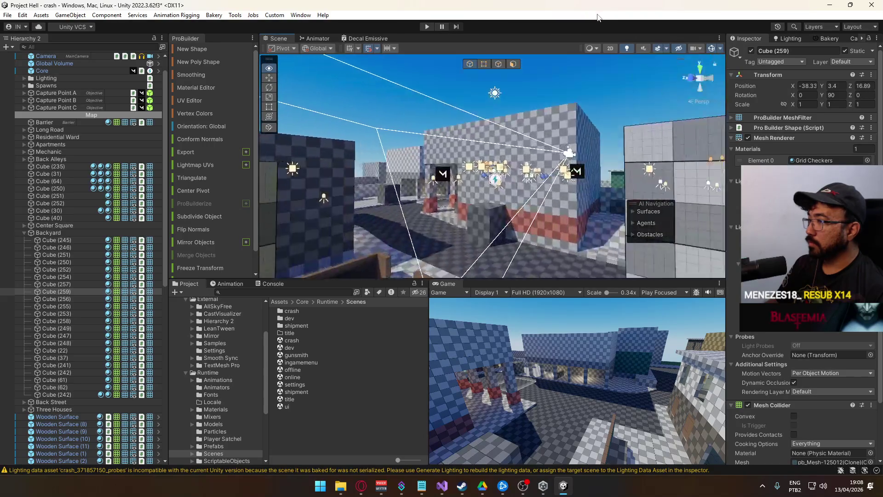
mouse_move(460, 92)
left_mouse_down()
mouse_move(418, 106)
mouse_move(237, 86)
left_mouse_up()
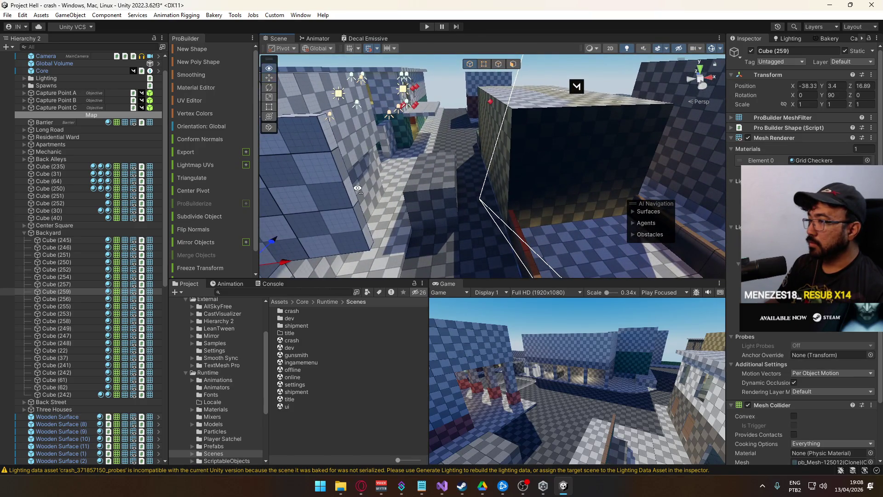
key("f")
mouse_move(551, 231)
left_mouse_down()
mouse_move(575, 230)
mouse_move(529, 235)
mouse_move(599, 236)
mouse_move(555, 226)
mouse_move(482, 228)
mouse_move(575, 230)
mouse_move(618, 189)
left_mouse_up()
left_click(481, 228)
left_click(618, 189)
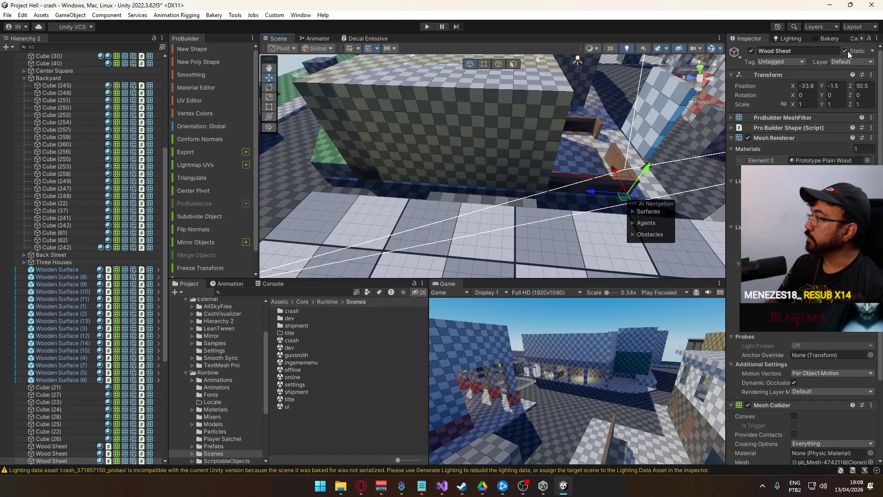
- Select the pillar Cube (260) and nudge it slightly along X
key("f")
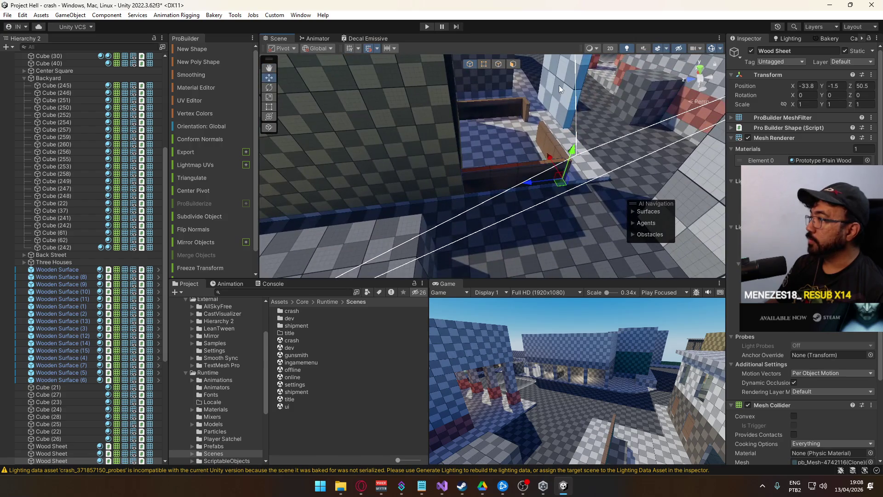
left_click(559, 88)
mouse_move(559, 88)
left_mouse_down()
mouse_move(589, 99)
mouse_move(552, 134)
left_mouse_up()
left_click_drag(465, 134, 632, 88)
left_click_drag(473, 114, 454, 125)
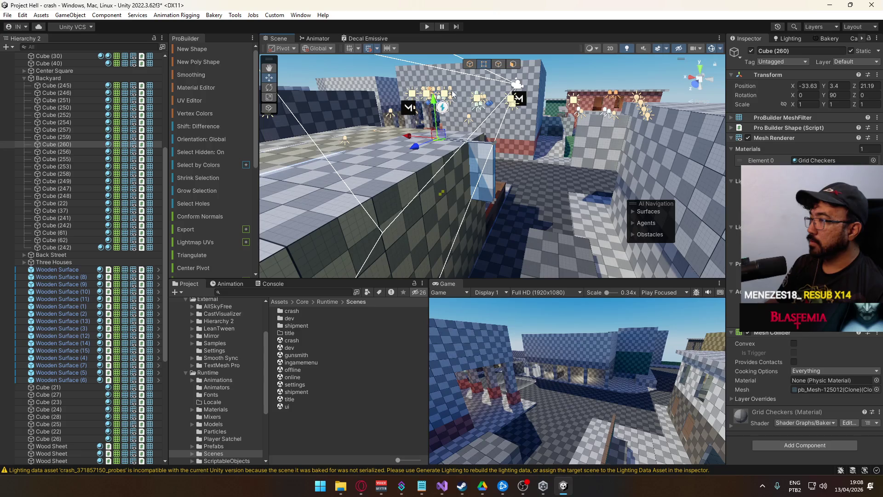
scroll(478, 165, "up", 3)
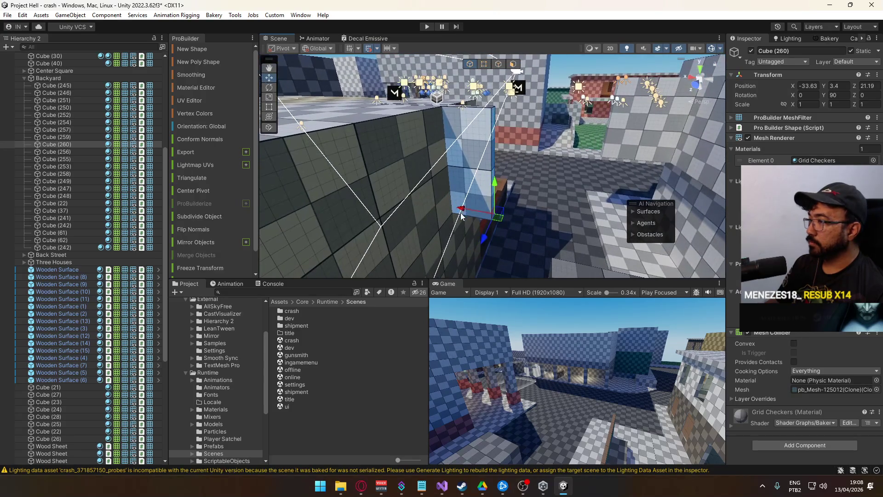
left_click_drag(527, 211, 524, 215)
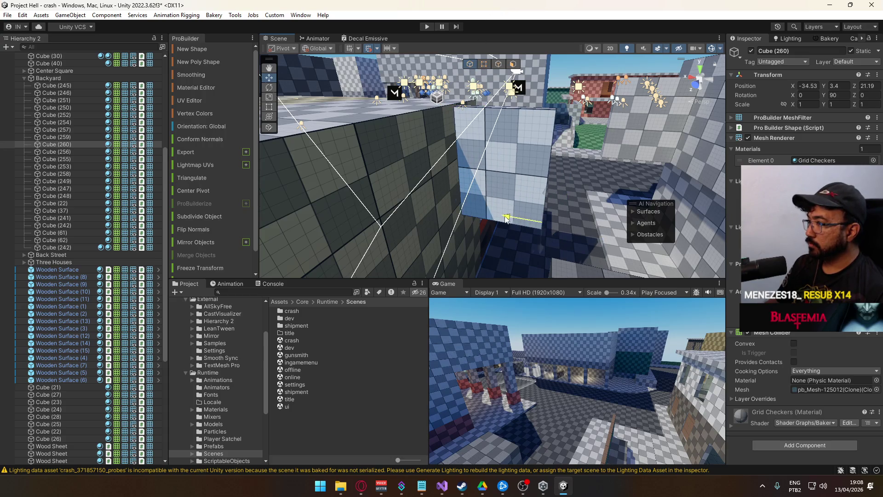
- From inside the room, slide Cube (260) along Z so it fits the window opening
mouse_move(497, 220)
left_mouse_down()
mouse_move(229, 184)
mouse_move(554, 146)
left_mouse_up()
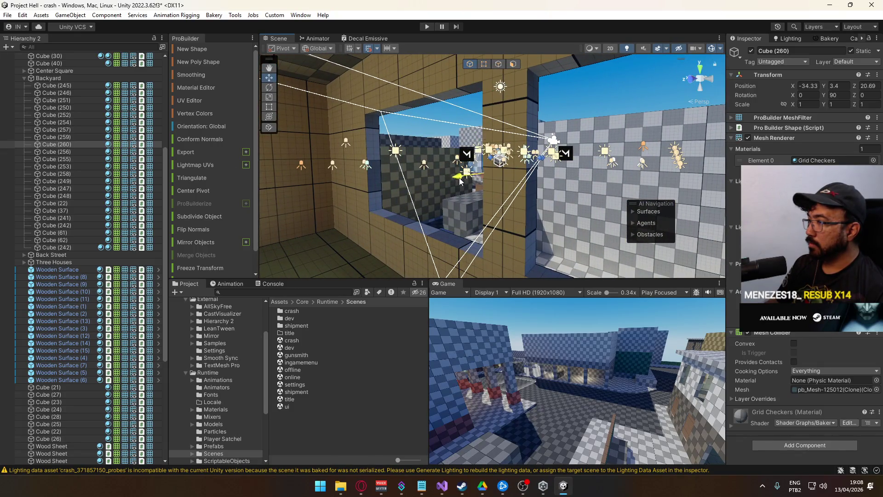
left_click_drag(464, 179, 347, 193)
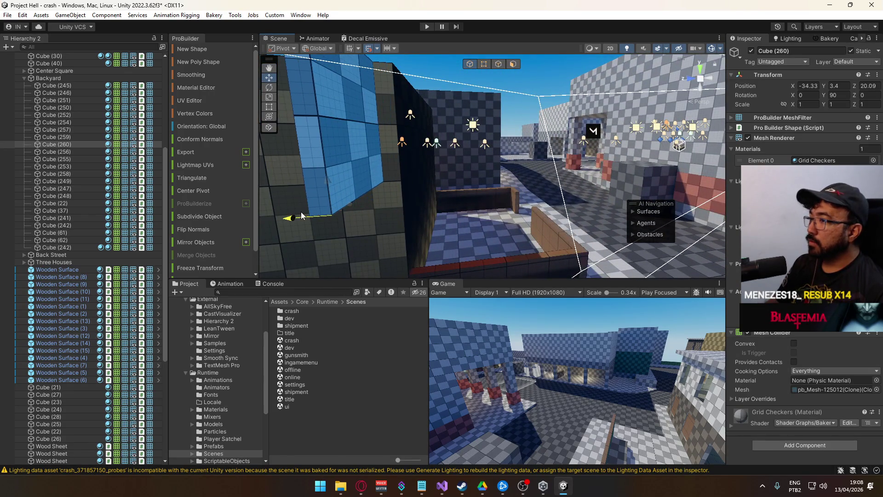
left_click_drag(297, 215, 436, 189)
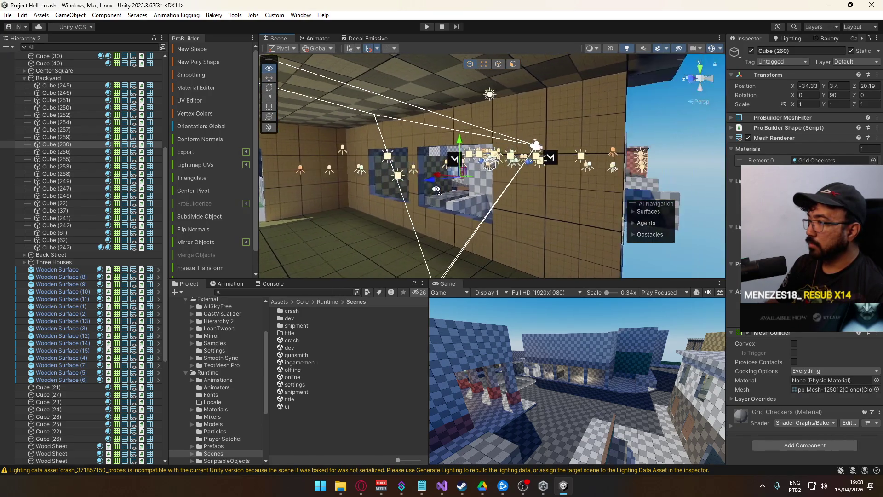
key("w")
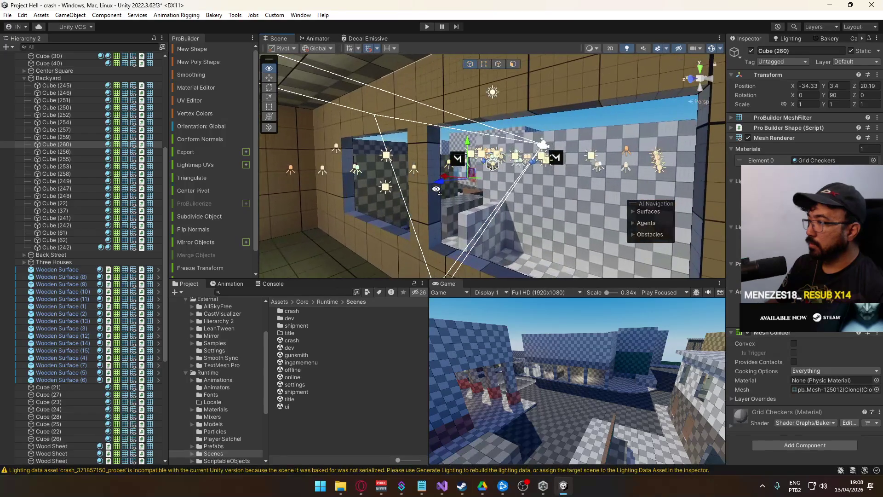
mouse_move(436, 188)
left_mouse_down()
mouse_move(412, 248)
mouse_move(392, 227)
mouse_move(445, 195)
mouse_move(370, 196)
left_mouse_up()
mouse_move(419, 225)
left_mouse_down()
mouse_move(384, 229)
mouse_move(568, 184)
mouse_move(664, 62)
left_mouse_up()
left_click(568, 184)
- Turn off scene Gizmos and fly along the window wall out into the alley
left_click(712, 49)
left_click_drag(529, 152, 549, 149)
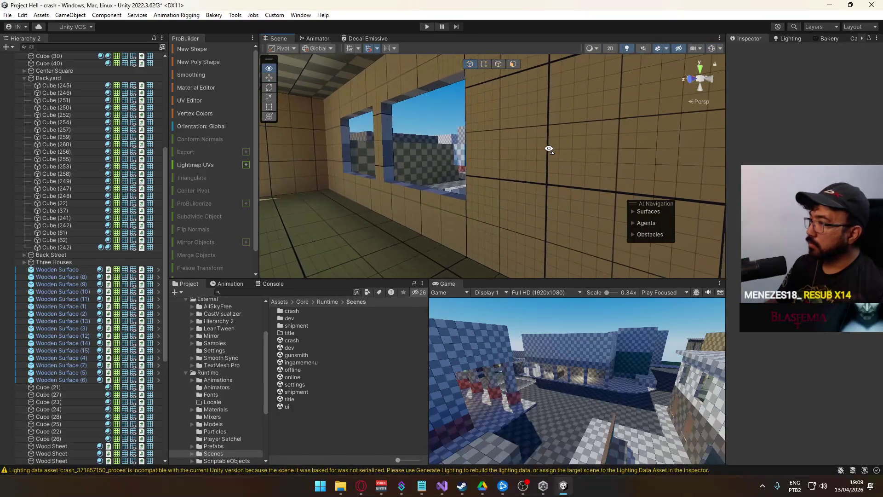
key("a")
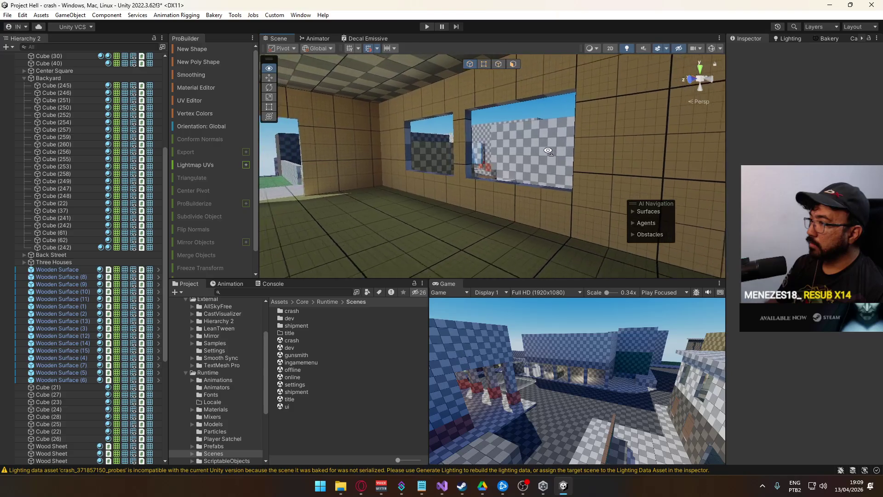
key("w")
mouse_move(528, 144)
left_mouse_down()
mouse_move(625, 183)
mouse_move(510, 132)
mouse_move(511, 193)
left_mouse_up()
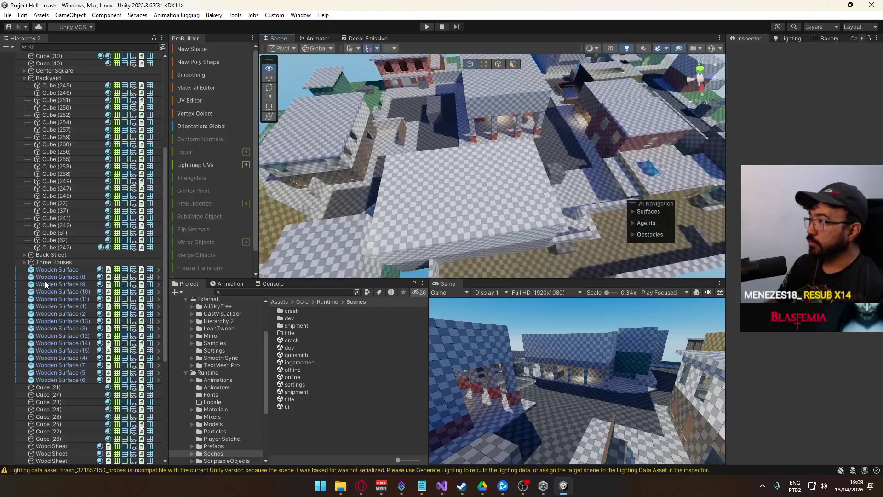
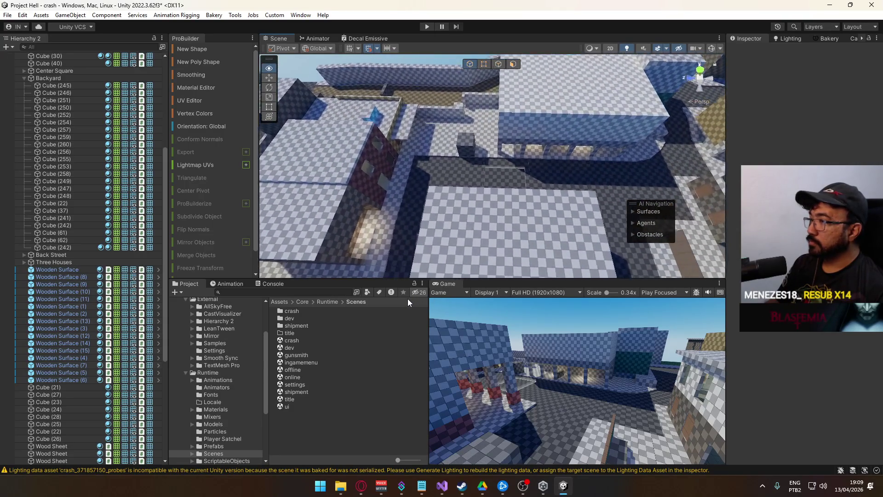
- Select Capture Point B and drag it along Z from 36.5 to 33
scroll(51, 95, "up", 10)
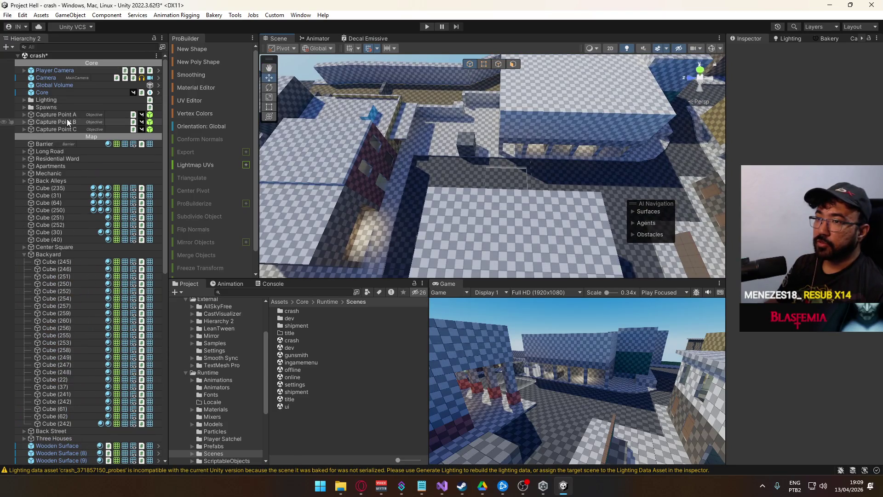
double_click(67, 119)
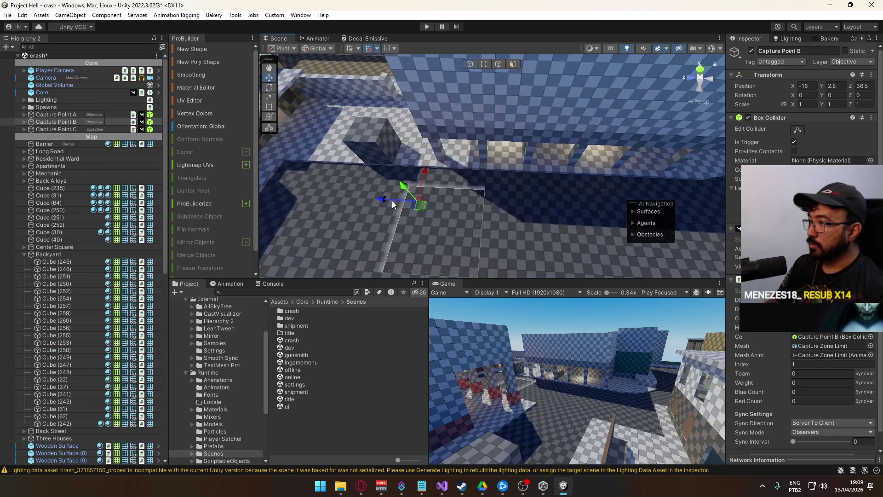
left_click_drag(404, 200, 424, 201)
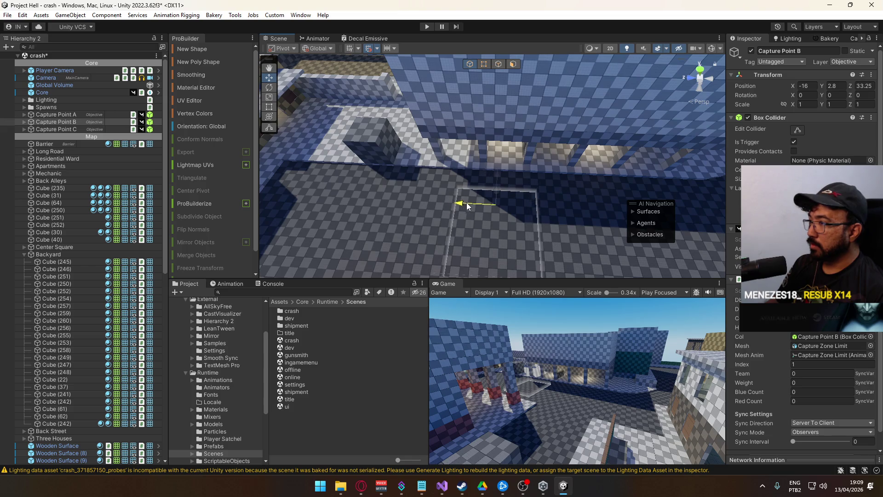
mouse_move(472, 207)
left_mouse_down()
mouse_move(204, 63)
mouse_move(159, 84)
mouse_move(144, 70)
mouse_move(520, 46)
mouse_move(514, 38)
mouse_move(517, 46)
mouse_move(807, 127)
mouse_move(862, 115)
mouse_move(614, 112)
mouse_move(778, 122)
mouse_move(628, 113)
mouse_move(626, 129)
mouse_move(391, 125)
mouse_move(693, 122)
mouse_move(567, 158)
mouse_move(404, 129)
mouse_move(472, 134)
left_mouse_up()
- Move Cube (29) along Z to 31.5, up against the red pillar
left_click(374, 123)
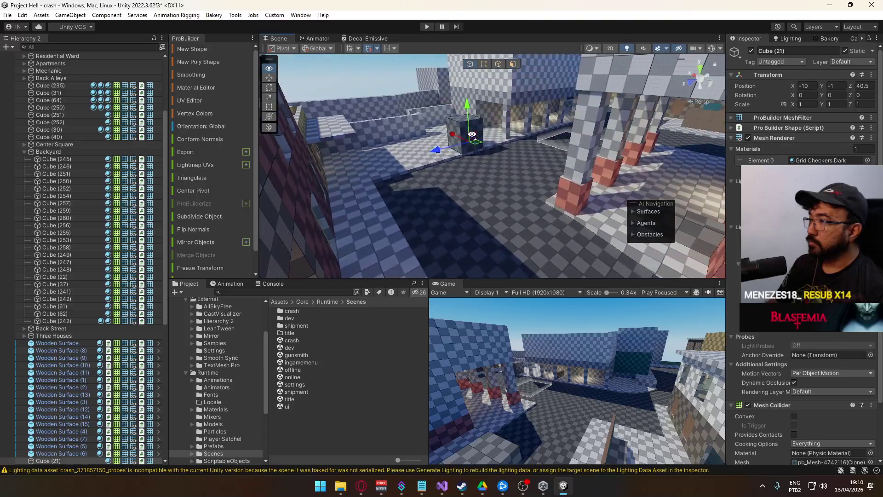
mouse_move(566, 175)
left_mouse_down()
mouse_move(404, 190)
mouse_move(389, 183)
left_mouse_up()
mouse_move(636, 221)
left_mouse_down()
mouse_move(491, 203)
mouse_move(501, 184)
mouse_move(420, 178)
left_mouse_up()
key("f")
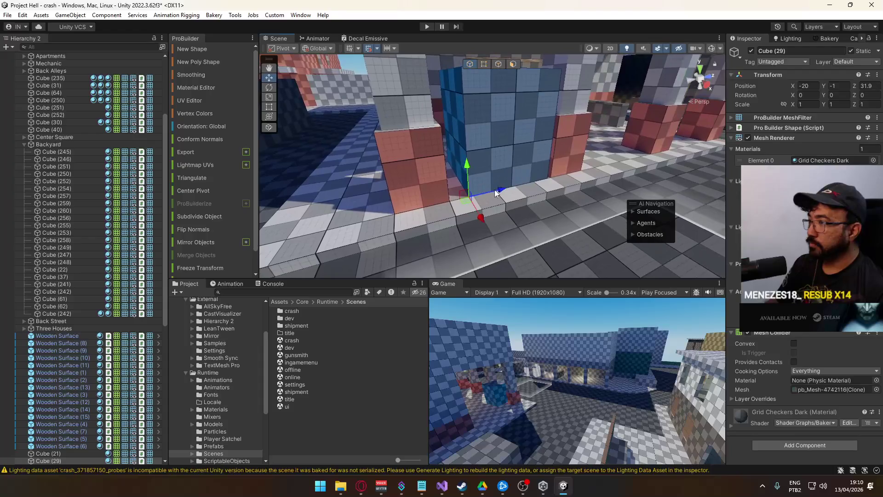
left_click_drag(487, 194, 483, 196)
key("f")
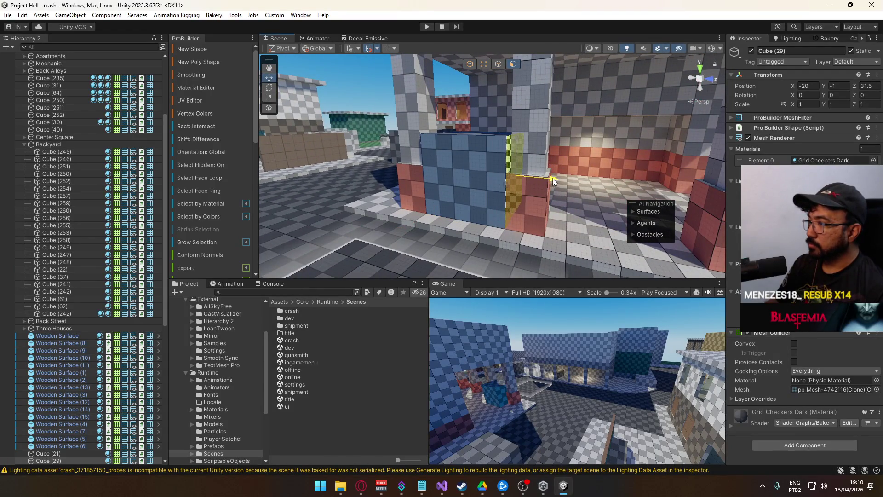
- Lower Cube (29)'s top face to shorten the block
left_click(485, 132)
left_click_drag(477, 102, 478, 117)
left_click_drag(479, 68, 456, 167)
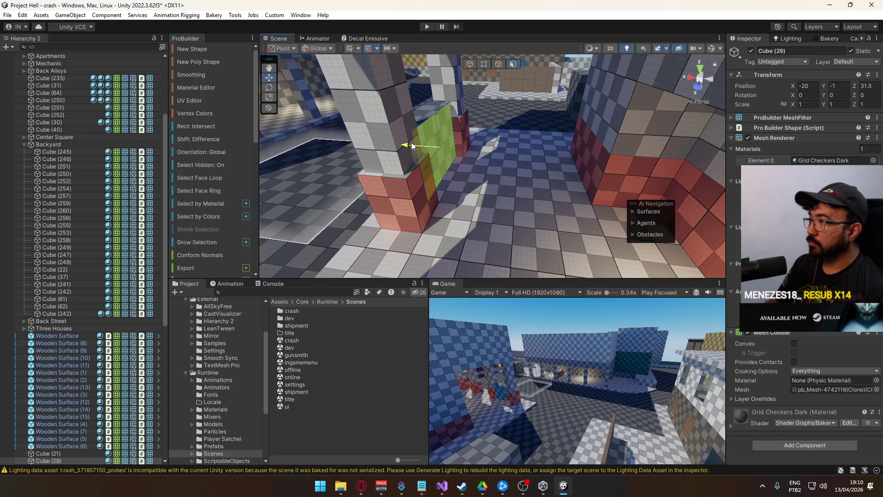
left_click(415, 144)
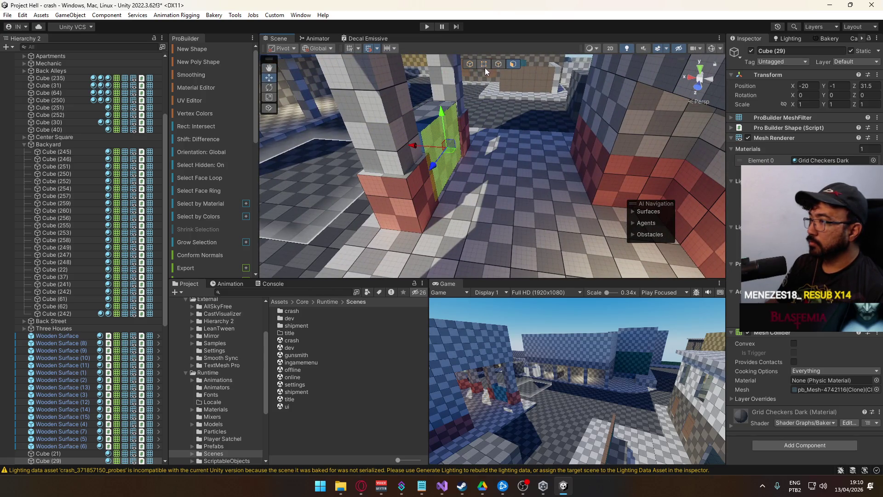
left_click(470, 64)
mouse_move(473, 65)
left_mouse_down()
mouse_move(545, 93)
mouse_move(384, 130)
mouse_move(631, 168)
mouse_move(371, 151)
mouse_move(428, 198)
mouse_move(563, 153)
mouse_move(534, 24)
left_mouse_up()
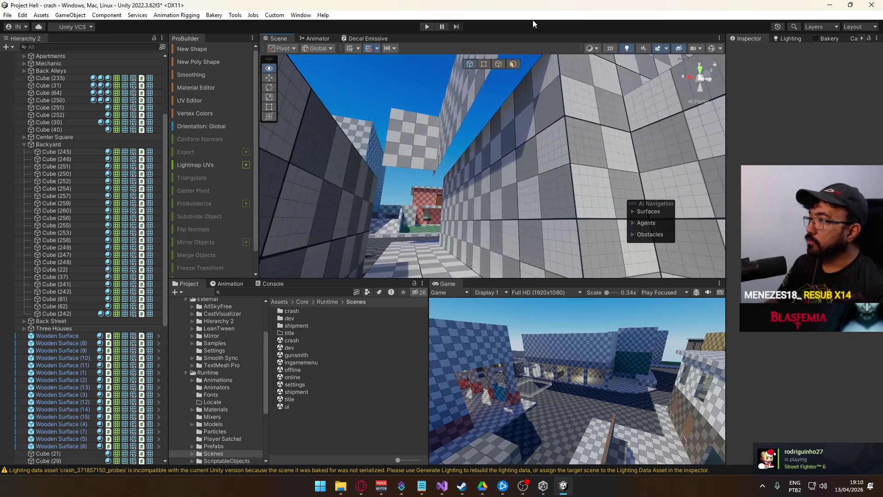
- Push a side face of Cube (217) outward to lengthen the wall
left_click(506, 147)
key("f")
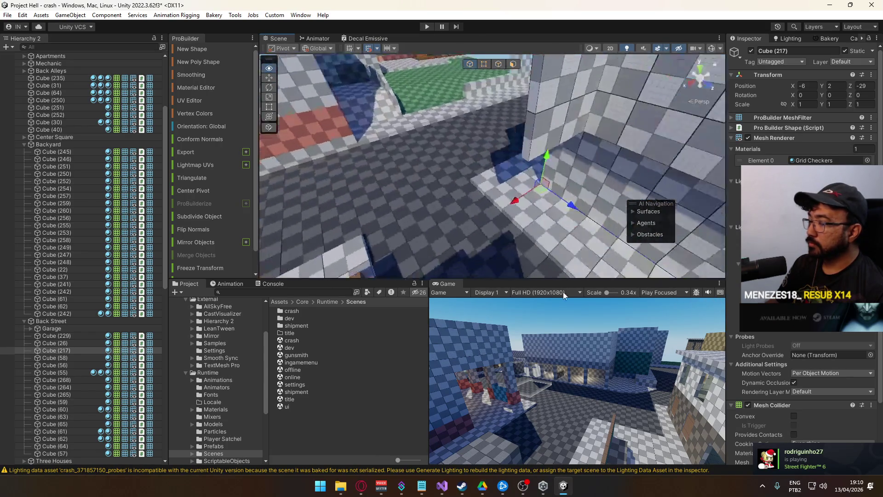
left_click_drag(721, 292, 539, 96)
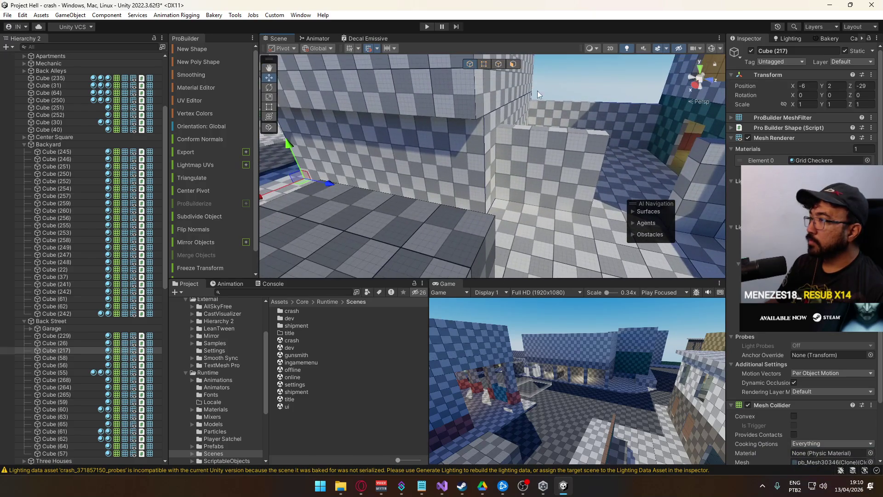
left_click(518, 63)
left_click(504, 134)
key("f")
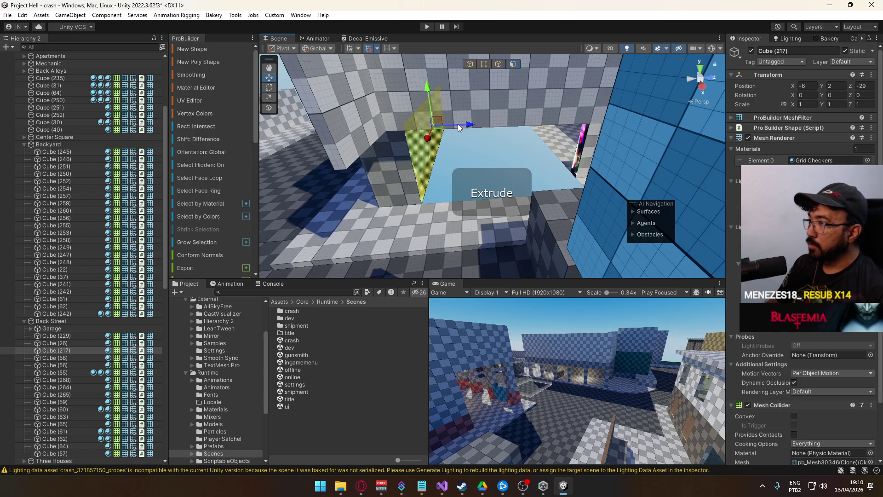
left_click_drag(485, 127, 479, 138)
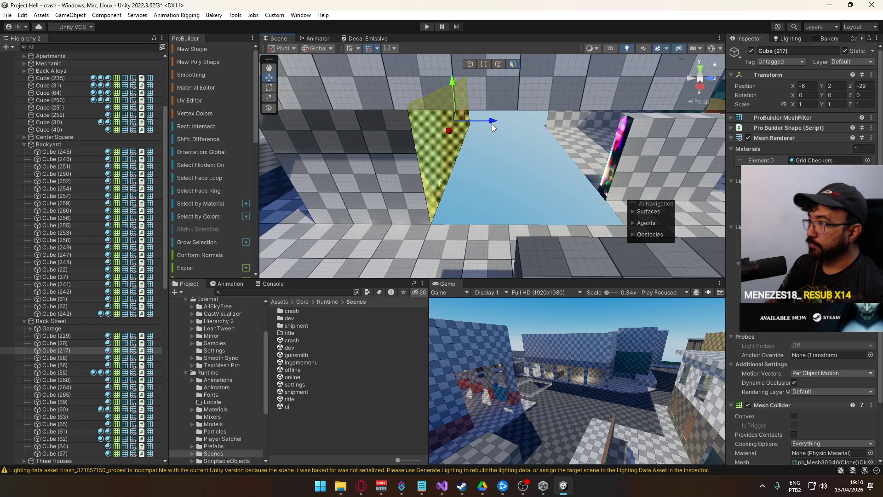
mouse_move(491, 124)
left_mouse_down()
mouse_move(525, 124)
mouse_move(512, 134)
mouse_move(505, 111)
mouse_move(586, 118)
mouse_move(483, 140)
mouse_move(529, 142)
mouse_move(497, 155)
mouse_move(453, 148)
mouse_move(437, 128)
mouse_move(353, 126)
mouse_move(422, 155)
left_mouse_up()
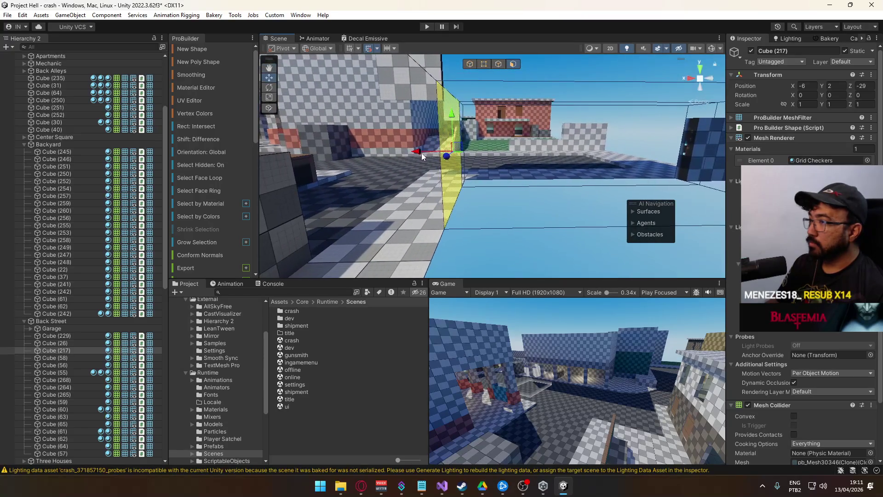
- Adjust the face selection, ending on the top face of Cube (229)
key("z")
double_click(426, 156)
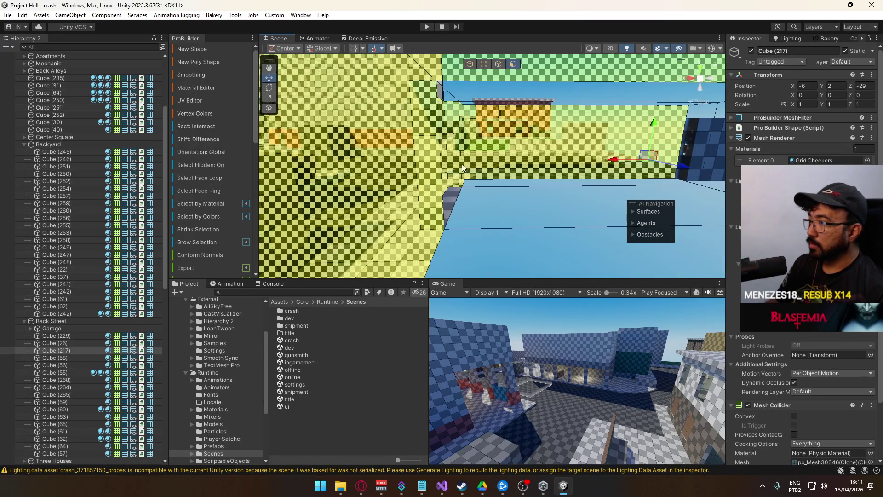
left_click(467, 169)
key("f")
left_click_drag(437, 158, 520, 166, "alt")
mouse_move(532, 124)
left_mouse_down("alt")
mouse_move(551, 122)
mouse_move(543, 183)
mouse_move(517, 131)
mouse_move(506, 184)
mouse_move(509, 144)
mouse_move(716, 172)
mouse_move(548, 169)
mouse_move(396, 199)
mouse_move(532, 120)
mouse_move(548, 100)
mouse_move(528, 30)
left_mouse_up("alt")
key("f")
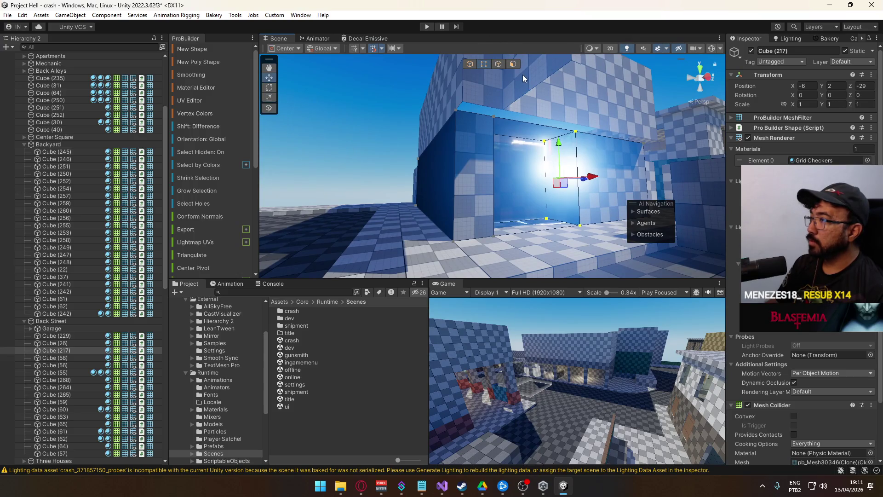
left_click(513, 64)
mouse_move(512, 83)
left_mouse_down("alt")
mouse_move(519, 123)
mouse_move(498, 100)
mouse_move(537, 86)
mouse_move(516, 75)
mouse_move(502, 105)
mouse_move(534, 127)
mouse_move(514, 163)
mouse_move(506, 224)
mouse_move(561, 62)
left_mouse_up("alt")
left_click(498, 101)
- Turn off Scene lighting to view the blockout unlit
left_click(627, 51)
mouse_move(437, 161)
left_mouse_down("alt")
mouse_move(408, 211)
mouse_move(480, 175)
mouse_move(399, 188)
mouse_move(730, 172)
mouse_move(532, 120)
mouse_move(522, 92)
left_mouse_up("alt")
left_click(471, 64)
left_click_drag(471, 63, 708, 55, "alt")
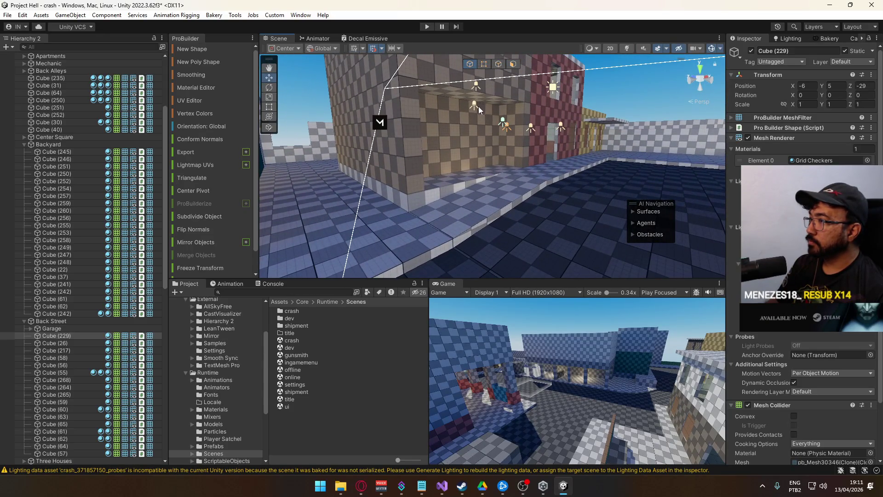
- Move Yellow Spotlight (18) beside the wall to about X -40.5, Y 1.1, Z 52.9
left_click(475, 106)
mouse_move(474, 108)
left_mouse_down("alt")
mouse_move(472, 120)
mouse_move(576, 121)
left_mouse_up("alt")
left_click_drag(461, 128, 302, 91, "alt")
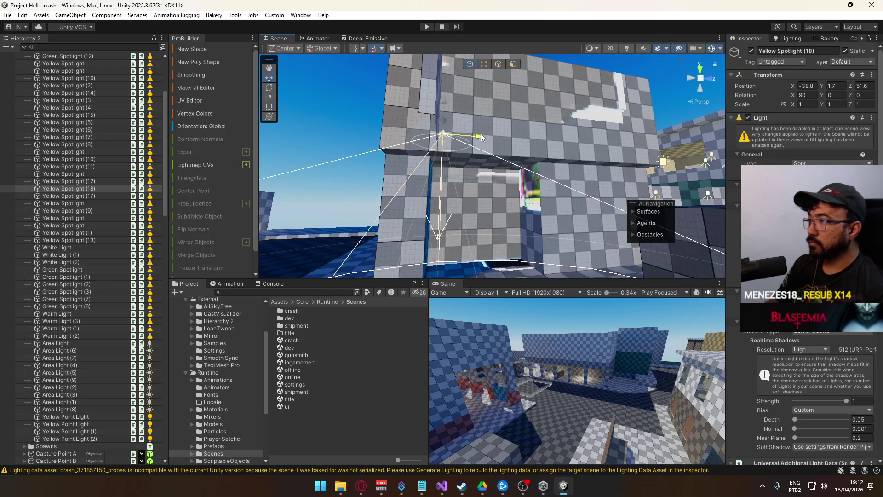
mouse_move(532, 148)
left_mouse_down("alt")
mouse_move(483, 139)
mouse_move(352, 144)
left_mouse_up("alt")
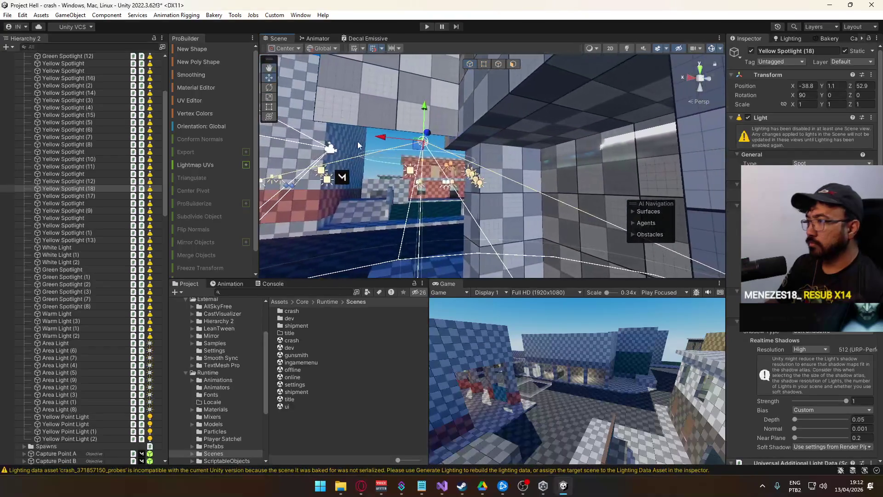
mouse_move(478, 154)
left_mouse_down("alt")
mouse_move(424, 143)
mouse_move(569, 144)
left_mouse_up("alt")
- Toggle Scene lighting on and back off to check the spotlight
left_click(627, 48)
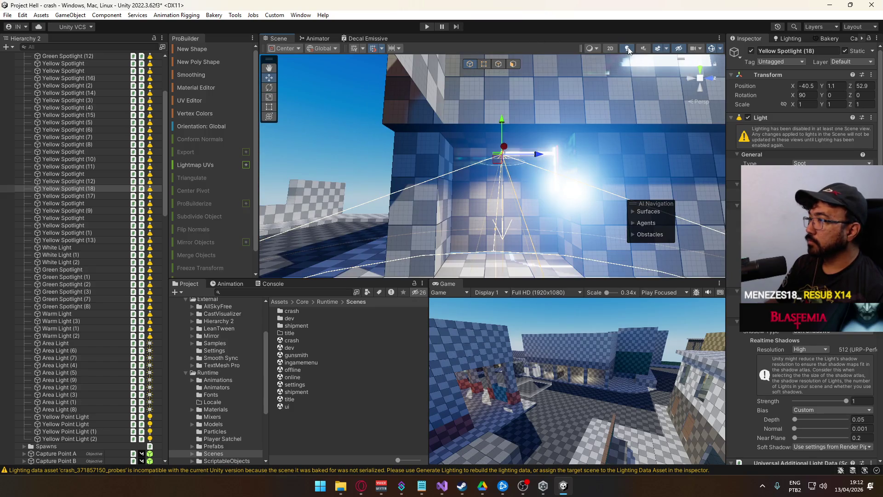
left_click(628, 49)
scroll(531, 155, "down", 2)
mouse_move(528, 147)
left_mouse_down("alt")
mouse_move(488, 99)
mouse_move(526, 84)
left_mouse_up("alt")
- Select Cube (259) in object mode and pull back to a wide map view
left_click(499, 109)
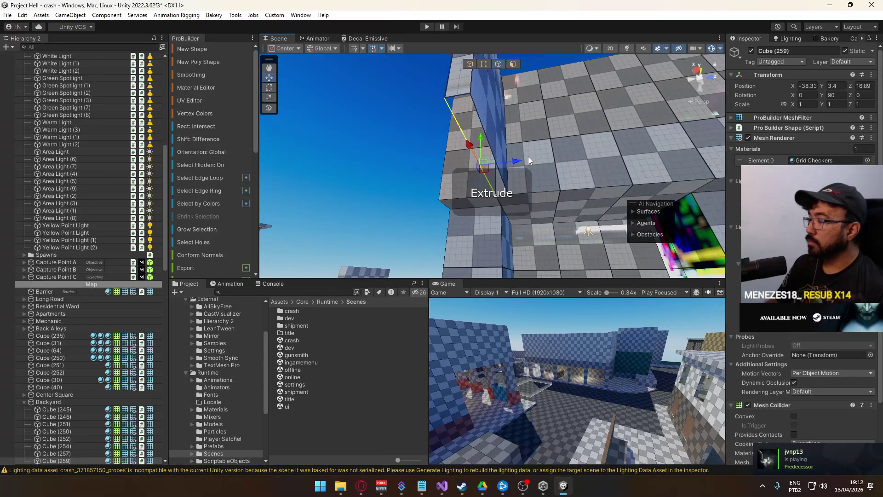
scroll(526, 162, "down", 5)
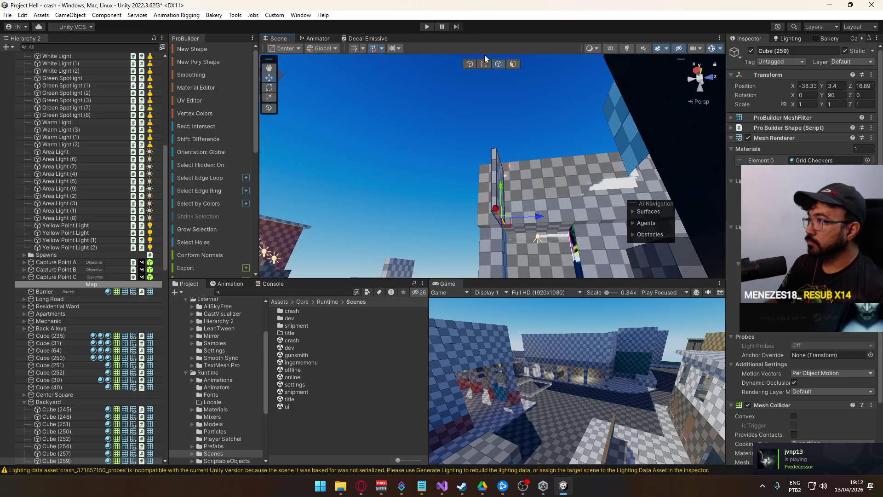
left_click(470, 64)
mouse_move(474, 67)
left_mouse_down("alt")
mouse_move(451, 129)
mouse_move(598, 193)
mouse_move(730, 285)
mouse_move(399, 261)
mouse_move(326, 186)
left_mouse_up("alt")
scroll(327, 185, "up", 10)
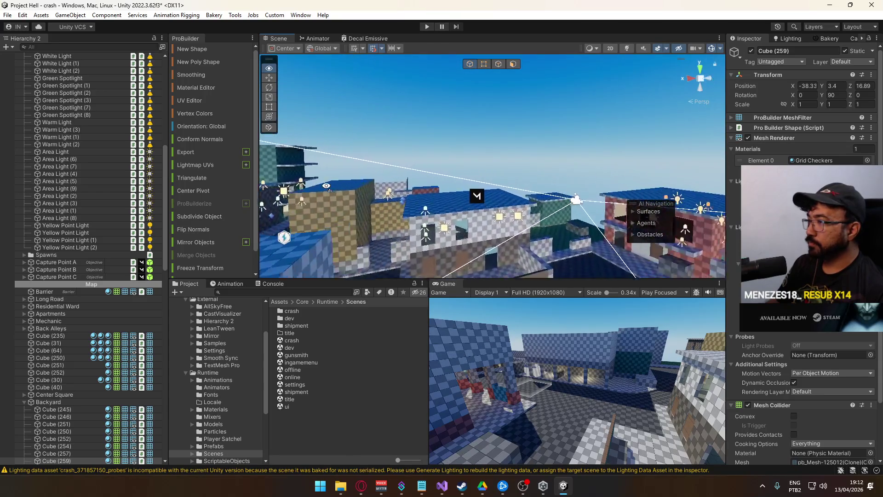
mouse_move(566, 161)
left_mouse_down("alt")
mouse_move(461, 199)
mouse_move(650, 222)
mouse_move(566, 250)
mouse_move(625, 285)
mouse_move(320, 261)
mouse_move(312, 200)
mouse_move(494, 219)
mouse_move(365, 212)
mouse_move(346, 201)
left_mouse_up("alt")
- Select Cube (32) and move it along Z
left_click(416, 189)
mouse_move(416, 189)
left_mouse_down("alt")
mouse_move(213, 183)
mouse_move(394, 173)
mouse_move(404, 133)
mouse_move(537, 131)
mouse_move(429, 148)
mouse_move(562, 134)
left_mouse_up("alt")
left_click(389, 174)
key("f")
scroll(417, 124, "up", 5)
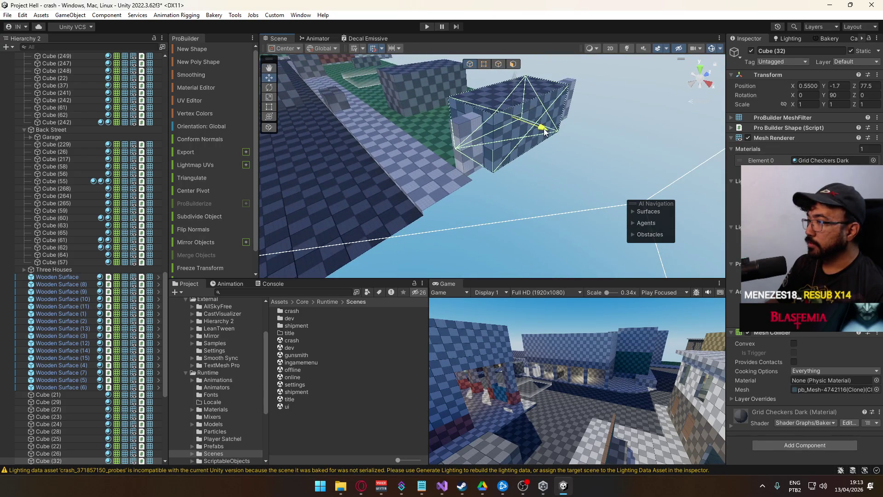
mouse_move(533, 109)
left_mouse_down("alt")
mouse_move(515, 128)
mouse_move(524, 119)
mouse_move(501, 121)
left_mouse_up("alt")
mouse_move(602, 121)
left_mouse_down()
mouse_move(573, 128)
mouse_move(471, 81)
left_mouse_up()
- Pull a side face of Cube (32) outward to stretch it
left_click(514, 65)
left_click(467, 126)
mouse_move(360, 155)
left_mouse_down()
mouse_move(379, 156)
mouse_move(336, 149)
mouse_move(466, 155)
mouse_move(455, 148)
left_mouse_up()
left_click(484, 64)
left_click(454, 250)
left_click_drag(506, 217, 481, 123, "alt")
- Shift a face of Cube (32) right, then move the cube along X to about 5.3
left_click(498, 132)
key("f")
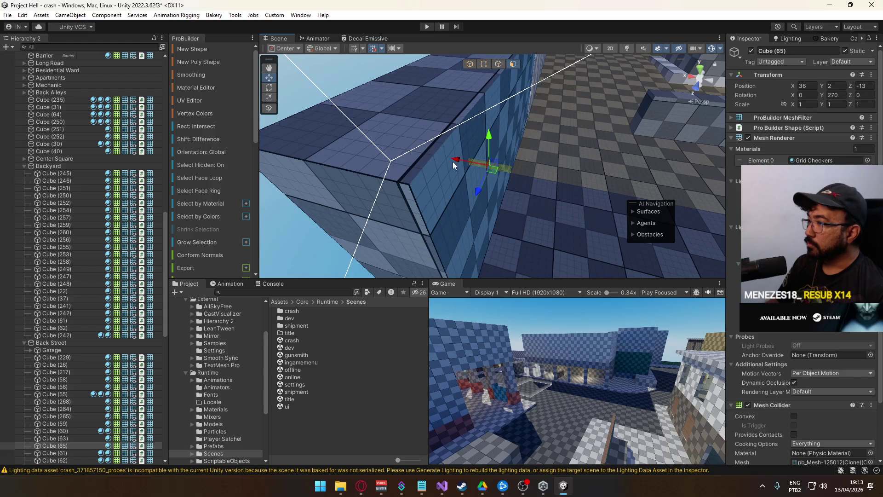
left_click(431, 193)
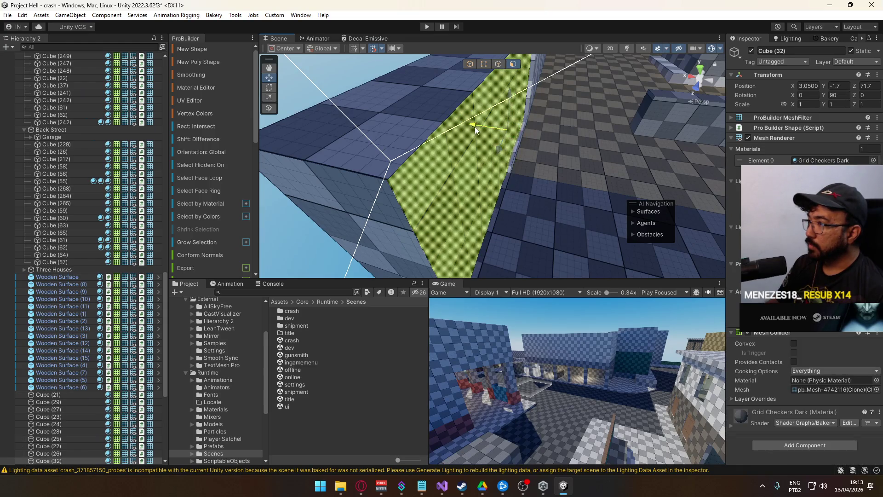
left_click_drag(476, 130, 490, 130)
key("f")
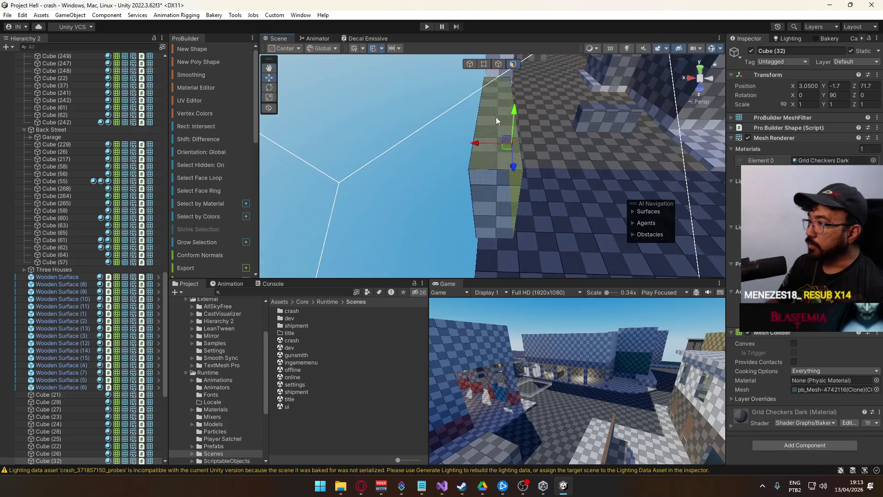
left_click(471, 64)
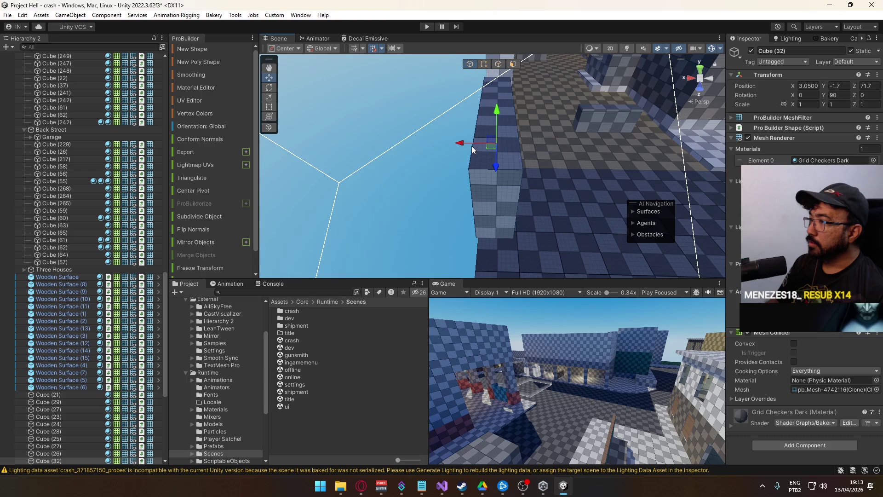
left_click_drag(471, 145, 437, 146)
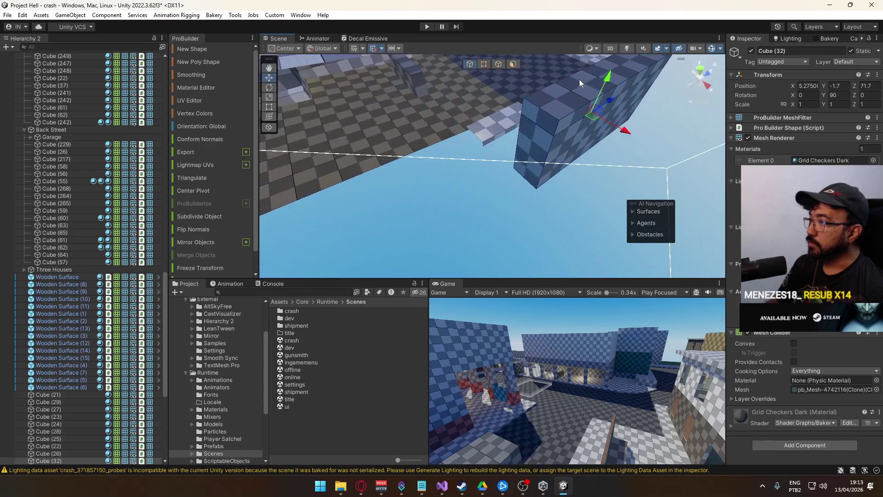
- Snap Cube (32)'s pivot to a vertex and pull a face in to narrow it
left_click(487, 66)
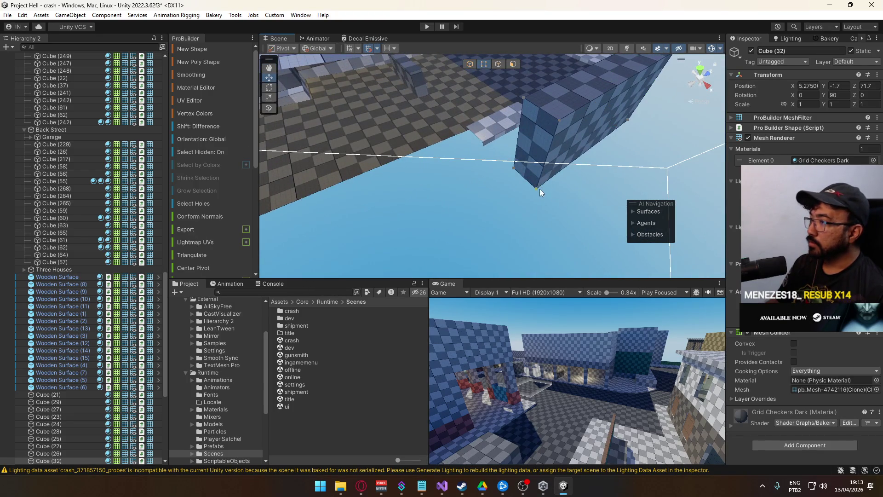
key("ctrl+j")
mouse_move(545, 186)
left_mouse_down()
mouse_move(744, 156)
mouse_move(489, 63)
left_mouse_up()
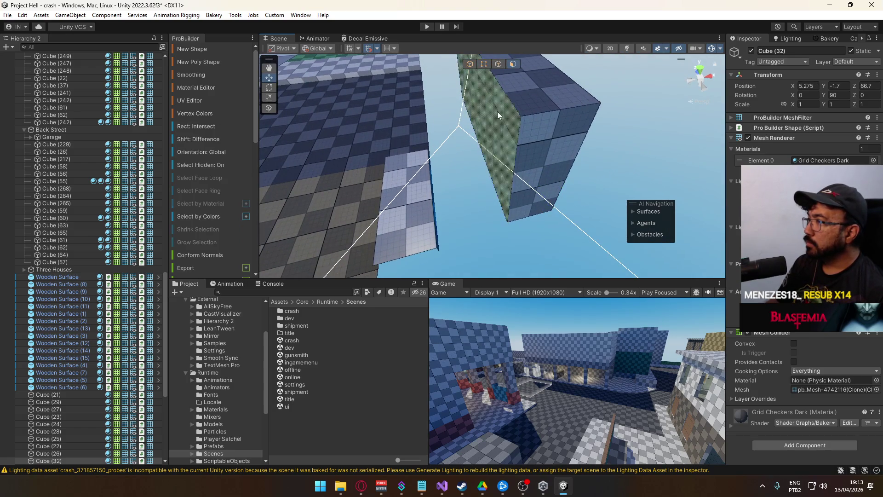
left_click_drag(509, 97, 510, 93)
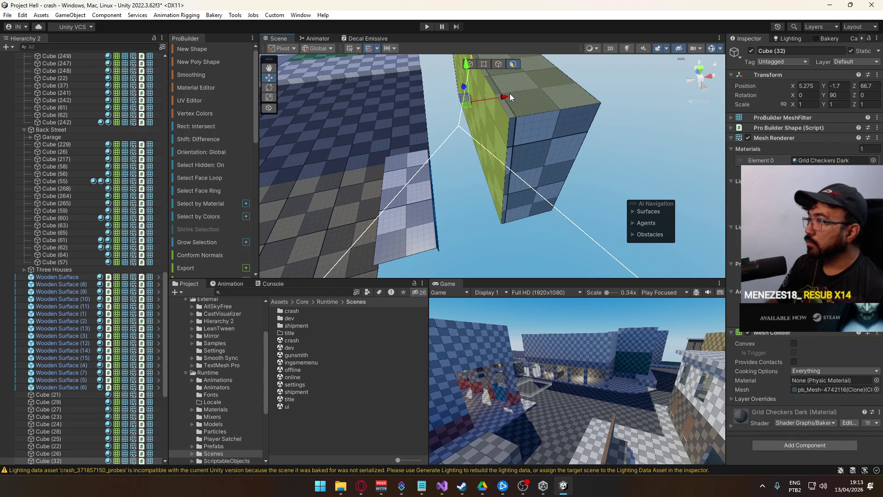
key("g")
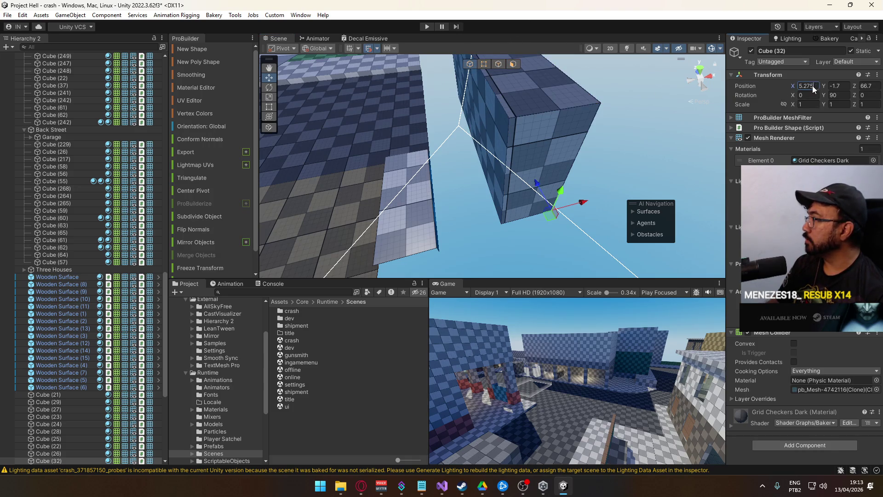
- Slide Cube (32) along X so Position X reads 3
type("3")
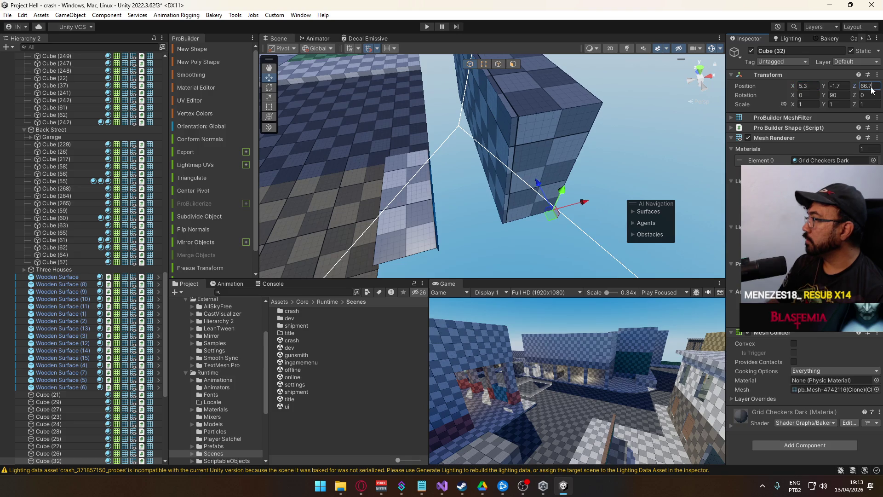
left_click(512, 64)
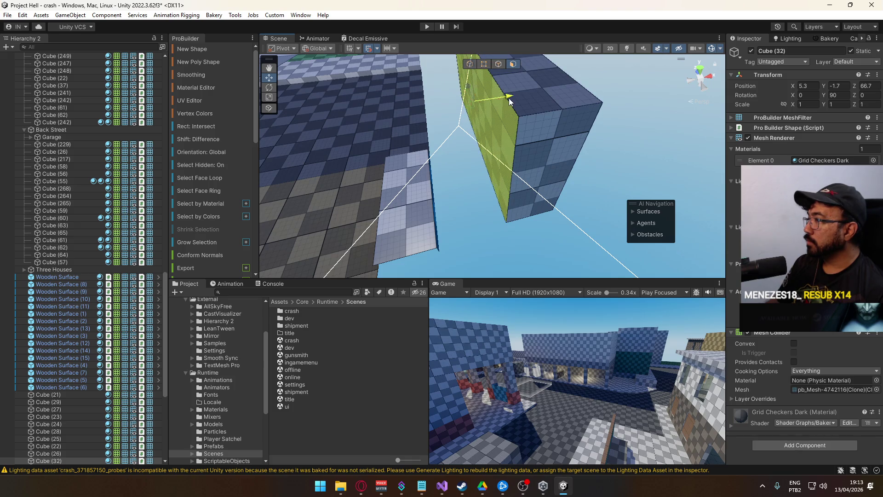
left_click(469, 64)
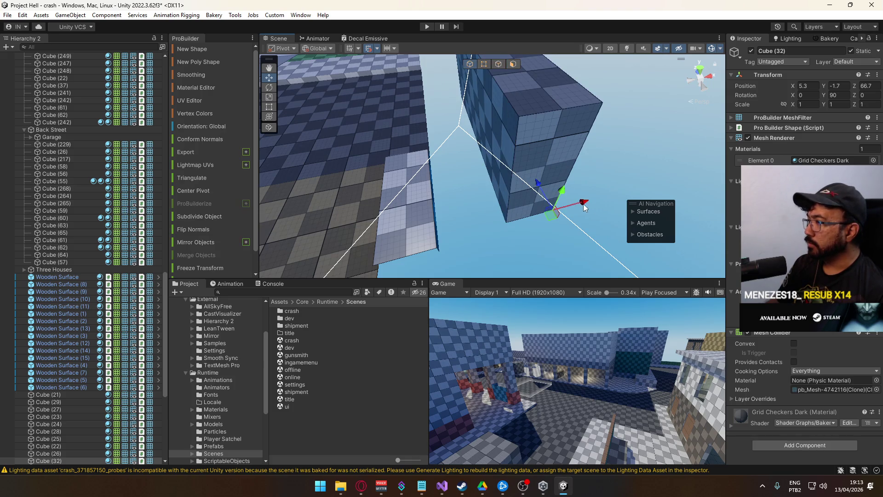
left_click_drag(583, 203, 505, 220)
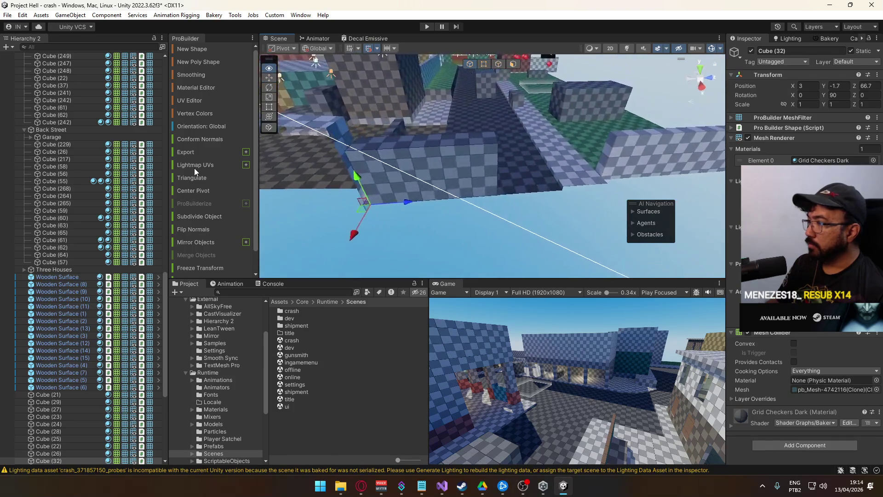
- Slide the wall cube to Z 68.9, lower its top face and shift an edge left
mouse_move(317, 205)
left_mouse_down()
mouse_move(490, 203)
mouse_move(417, 193)
mouse_move(484, 82)
left_mouse_up()
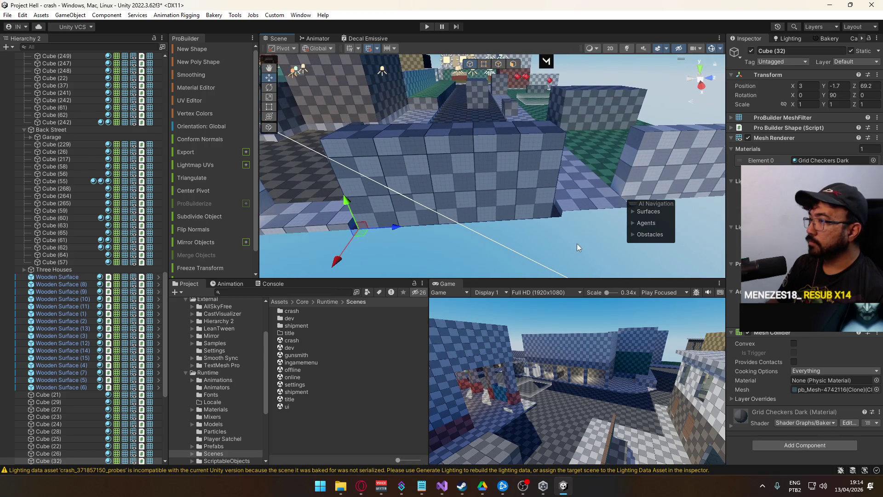
left_click(512, 66)
left_click(411, 129)
left_click_drag(449, 102, 449, 111)
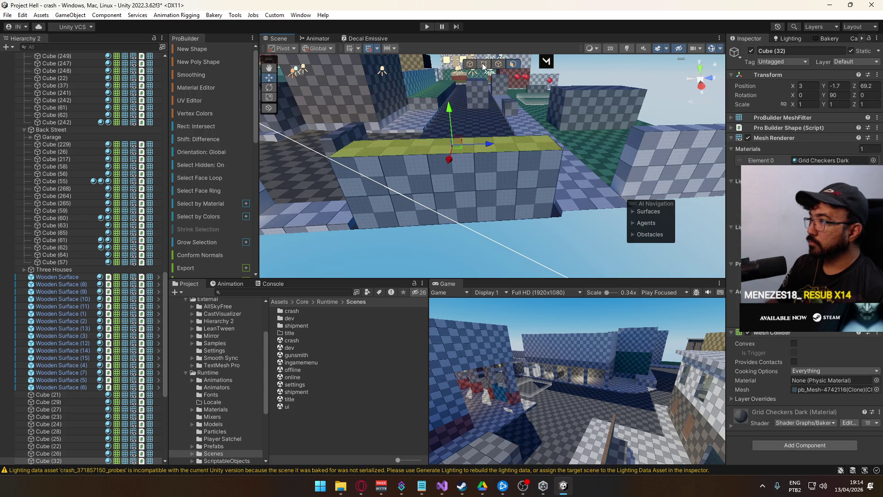
left_click(483, 64)
left_click(490, 144)
left_click_drag(489, 142, 471, 139)
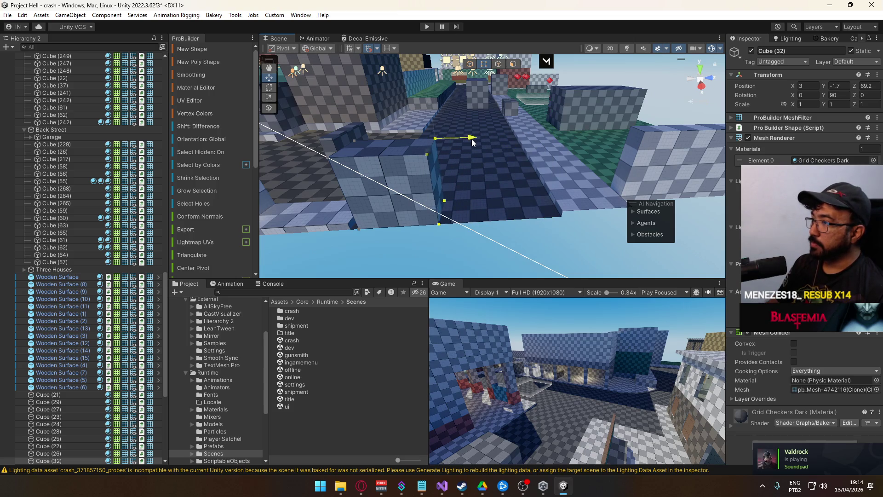
left_click_drag(438, 106, 470, 81)
left_click(469, 64)
- Duplicate into Cube (33) at Z 71.4 and Cube (34) at Z 74.5, slightly rotated
key("ctrl+d")
mouse_move(395, 181)
left_mouse_down()
mouse_move(481, 184)
mouse_move(493, 171)
mouse_move(511, 173)
mouse_move(450, 176)
left_mouse_up()
key("ctrl+d")
mouse_move(383, 197)
left_mouse_down()
mouse_move(583, 195)
mouse_move(551, 153)
mouse_move(488, 142)
mouse_move(645, 195)
mouse_move(634, 194)
left_mouse_up()
key("e")
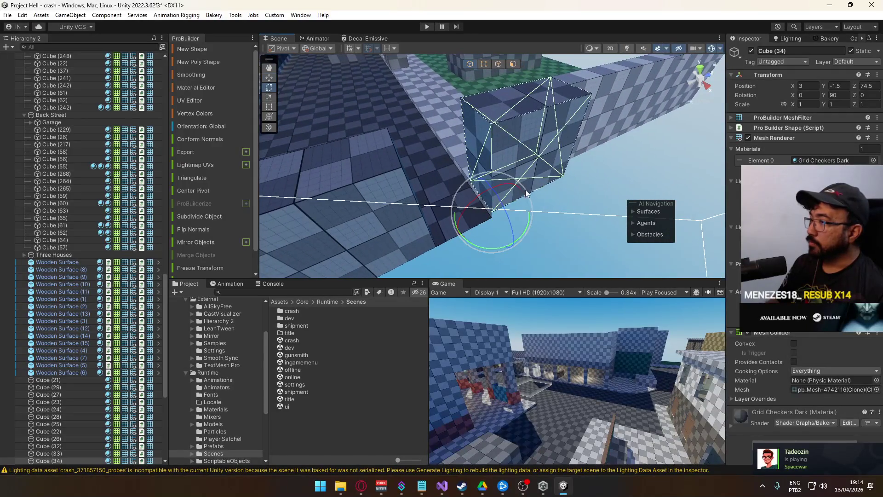
left_click_drag(524, 228, 507, 215)
key("w")
left_click_drag(506, 247, 509, 247)
mouse_move(509, 247)
left_mouse_down()
mouse_move(595, 253)
mouse_move(374, 206)
left_mouse_up()
- Move Cube (33) along Z to 72.3 and rotate it
left_click(404, 202)
key("f")
mouse_move(475, 222)
left_mouse_down()
mouse_move(517, 215)
mouse_move(506, 233)
mouse_move(514, 239)
mouse_move(483, 244)
mouse_move(451, 228)
left_mouse_up()
key("e")
key("w")
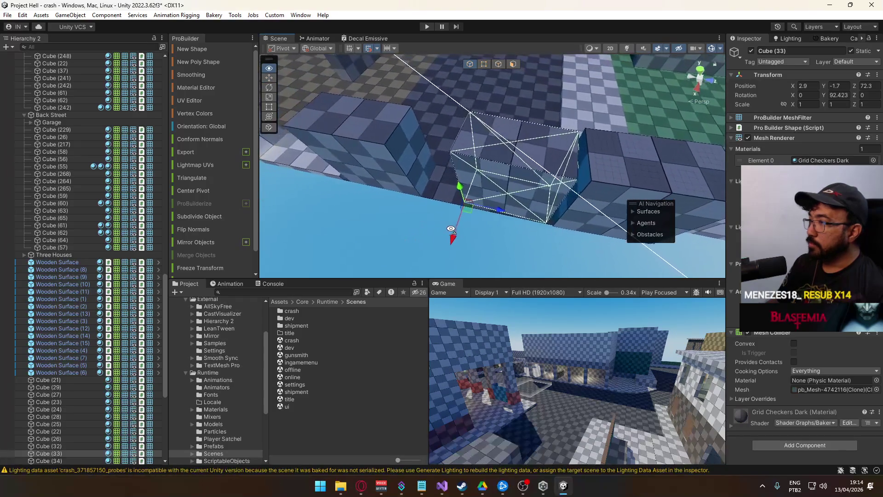
- Push a face of Cube (32) along Z and rotate it to Y 88.497
left_click(430, 155)
left_click_drag(431, 154, 401, 118)
left_click(513, 64)
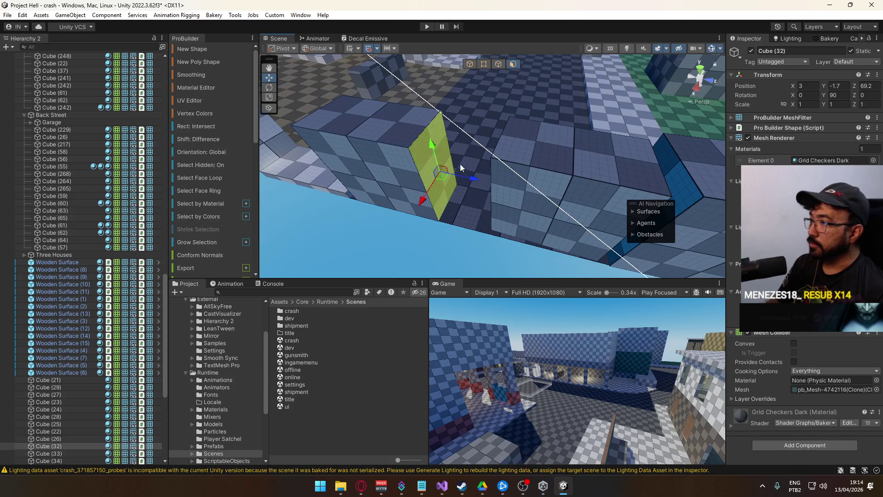
left_click_drag(471, 183, 523, 187)
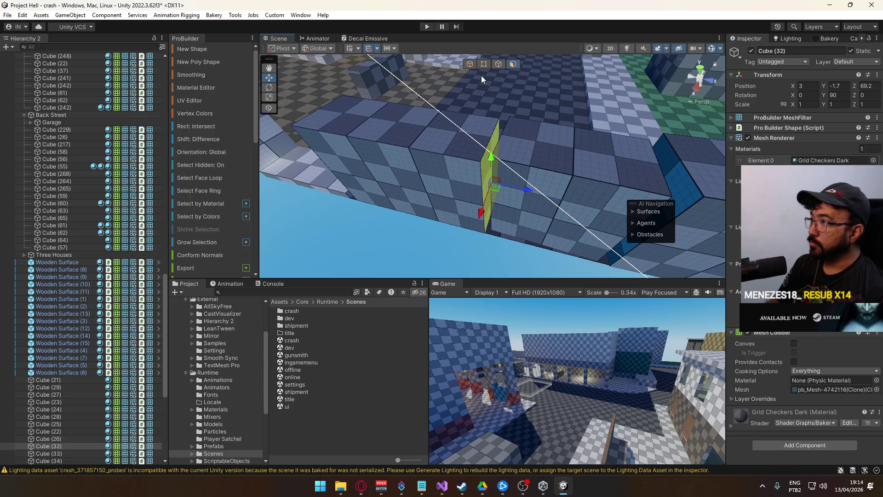
left_click(471, 65)
key("e")
left_click_drag(385, 211, 382, 216)
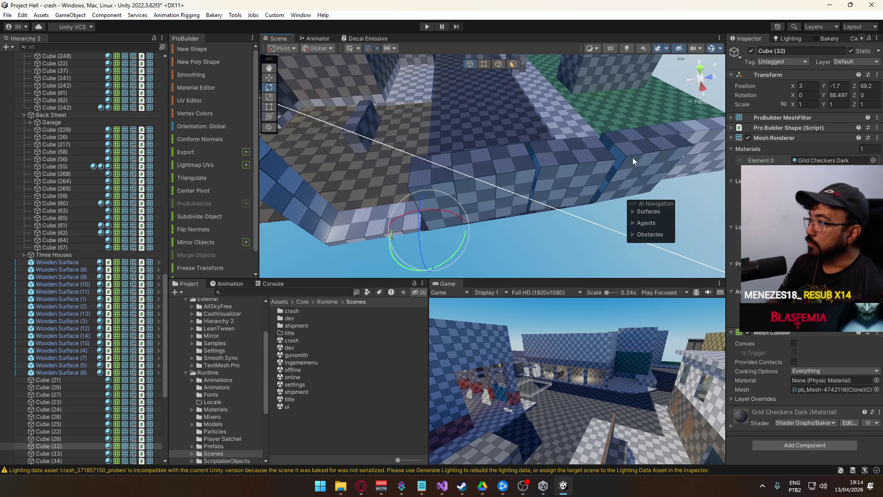
- Duplicate Cube (34) as Cube (35) and slide it along Z to 66.7
left_click(633, 158)
key("w")
key("ctrl+d")
mouse_move(623, 199)
left_mouse_down()
mouse_move(386, 189)
mouse_move(363, 195)
left_mouse_up()
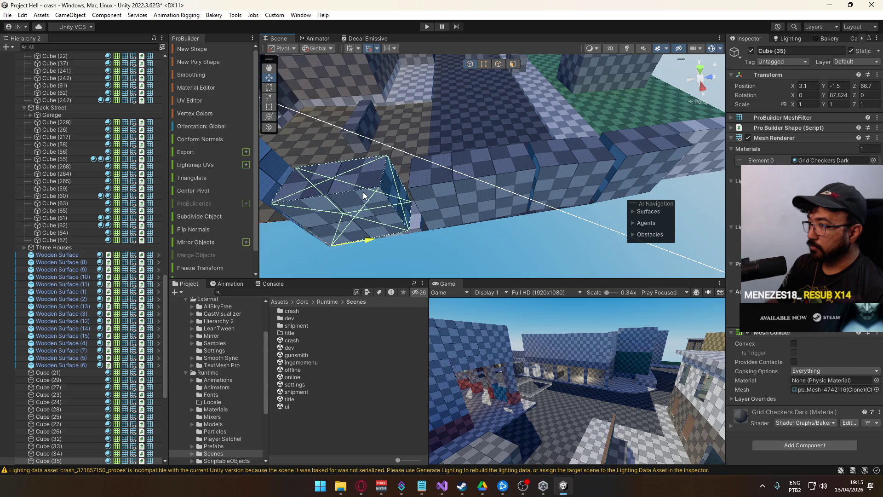
key("f")
mouse_move(481, 222)
left_mouse_down()
mouse_move(538, 233)
mouse_move(296, 211)
mouse_move(376, 234)
mouse_move(375, 152)
left_mouse_up()
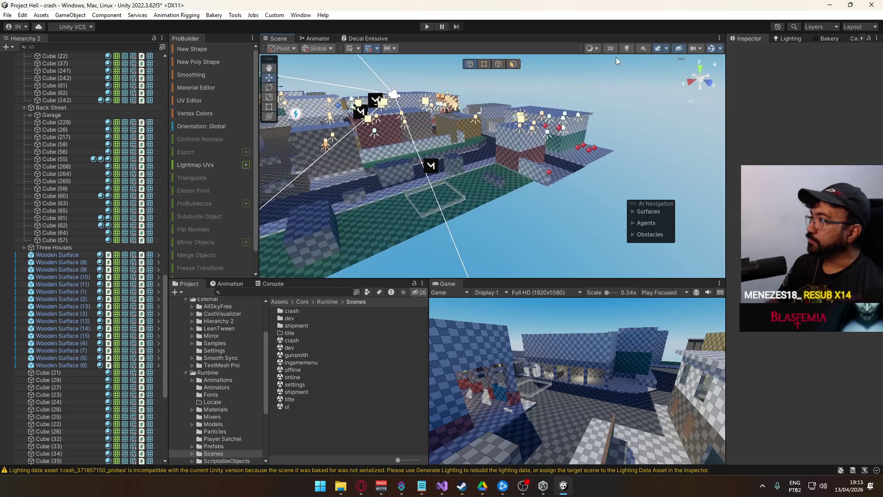
- Turn on Scene lighting and review Cube (33) and the Barrier along the street
left_click(627, 48)
mouse_move(525, 146)
left_mouse_down()
mouse_move(382, 154)
mouse_move(423, 165)
left_mouse_up()
left_click(426, 168)
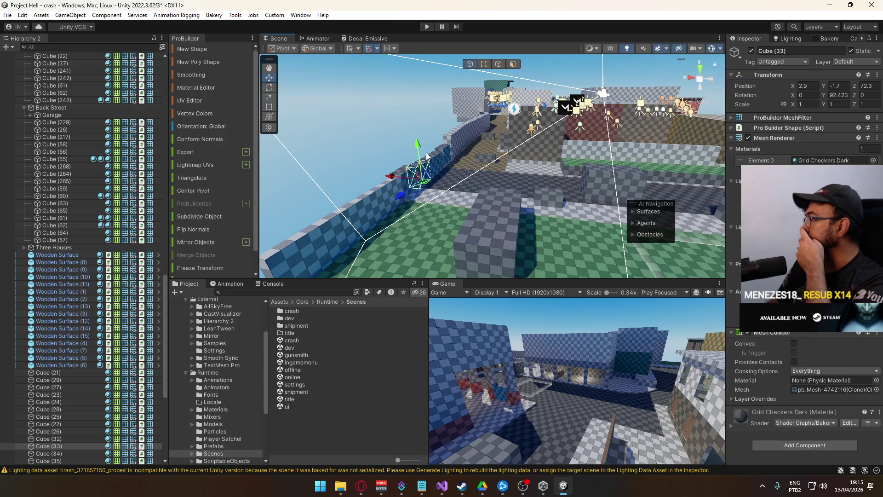
left_click(384, 134)
mouse_move(385, 137)
left_mouse_down()
mouse_move(478, 131)
mouse_move(451, 124)
left_mouse_up()
left_click(440, 118)
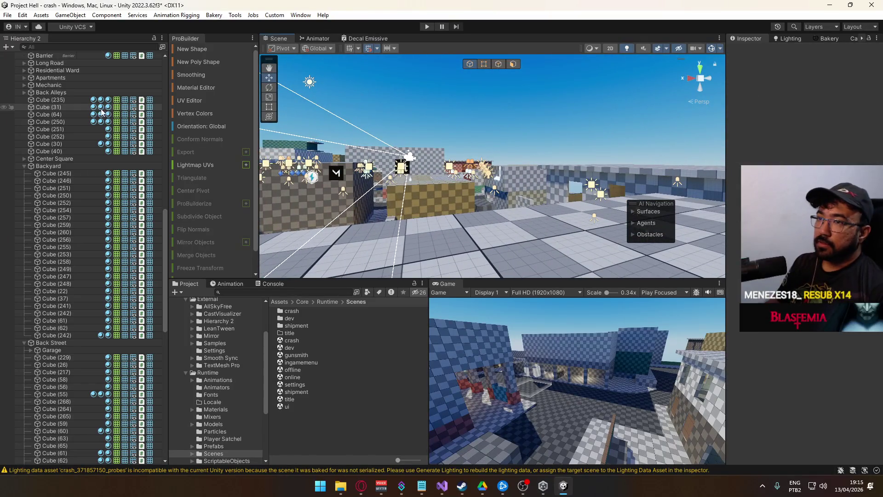
- Collapse the Backyard and Back Street groups in the Hierarchy ahead of the Bakery bake
left_click(24, 166)
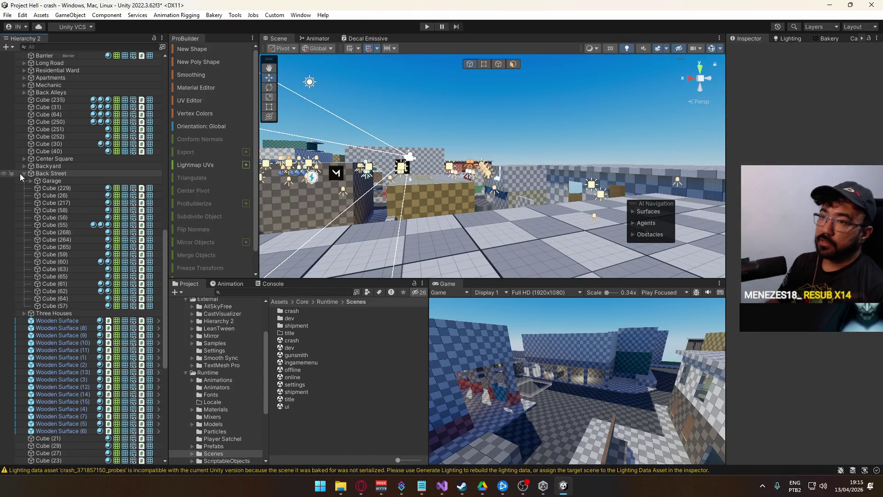
left_click(24, 173)
scroll(28, 167, "up", 5)
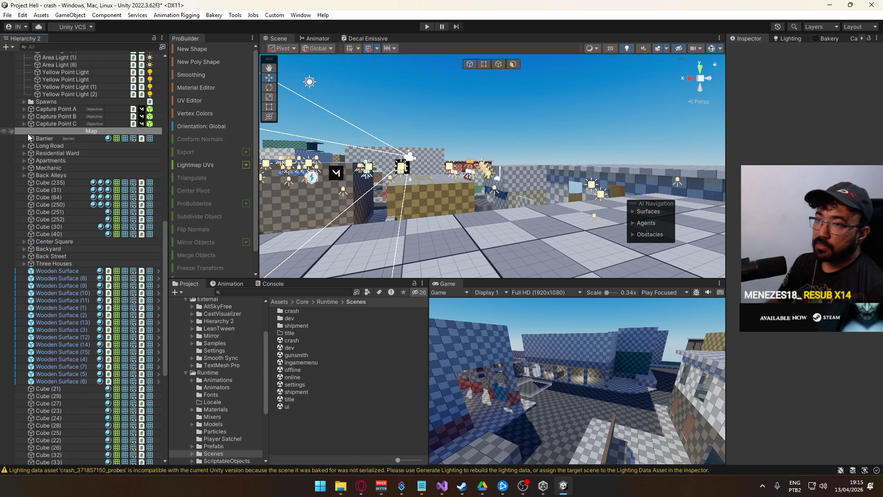
mouse_move(432, 184)
left_mouse_down()
mouse_move(453, 193)
mouse_move(568, 183)
mouse_move(453, 237)
mouse_move(562, 227)
mouse_move(265, 261)
mouse_move(365, 256)
mouse_move(448, 284)
left_mouse_up()
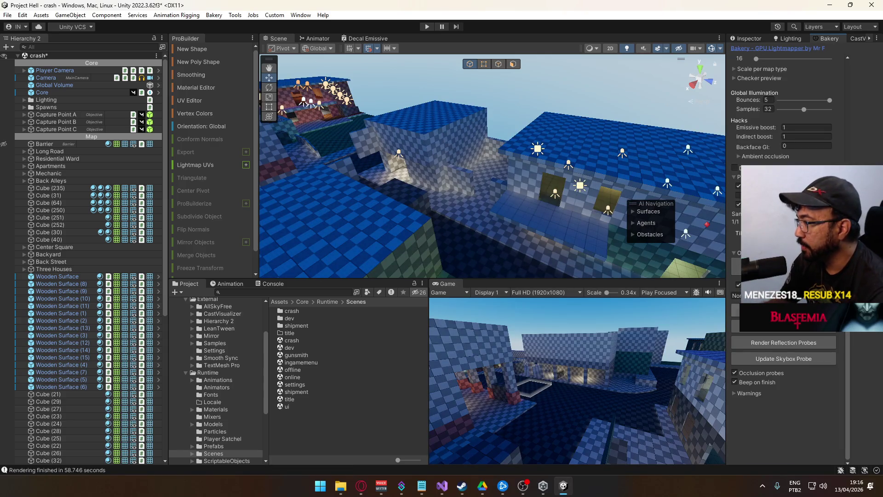
- Re-render the Bakery lightmaps (61.311 s) and open the title scene
left_click(456, 259)
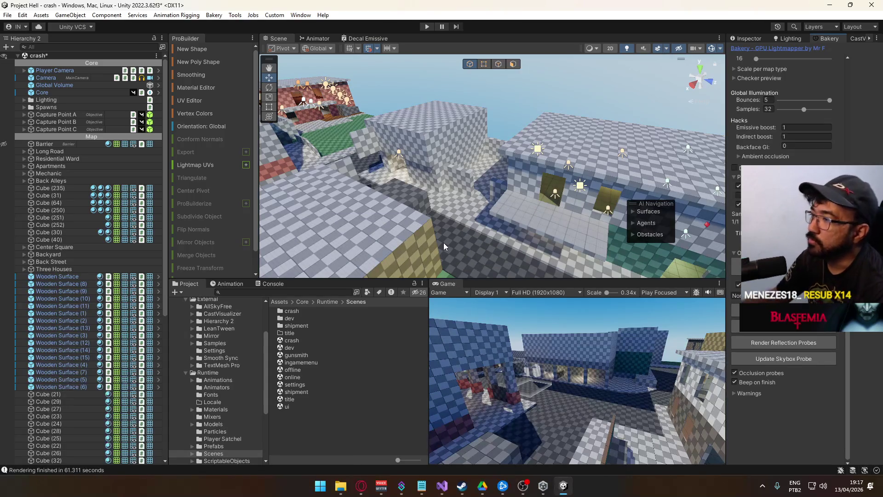
mouse_move(539, 222)
left_mouse_down()
mouse_move(513, 256)
mouse_move(350, 272)
mouse_move(237, 200)
mouse_move(353, 191)
mouse_move(374, 137)
mouse_move(387, 143)
mouse_move(413, 207)
mouse_move(365, 223)
mouse_move(345, 244)
left_mouse_up()
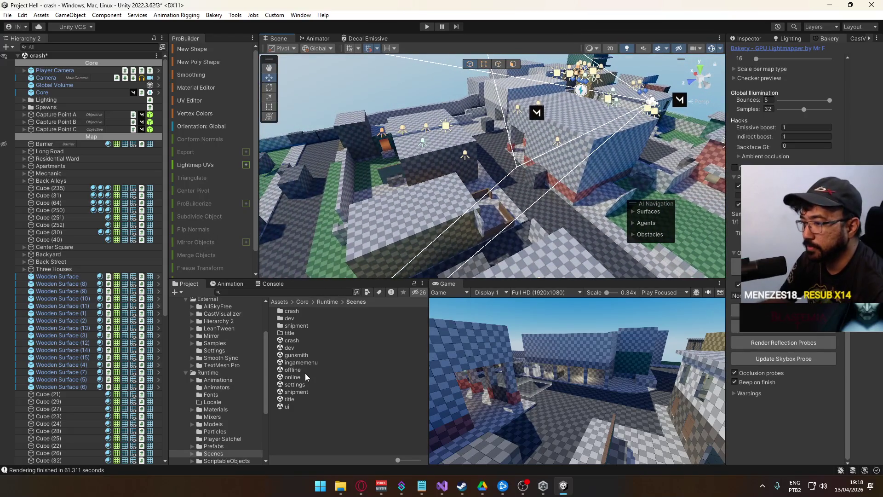
double_click(297, 398)
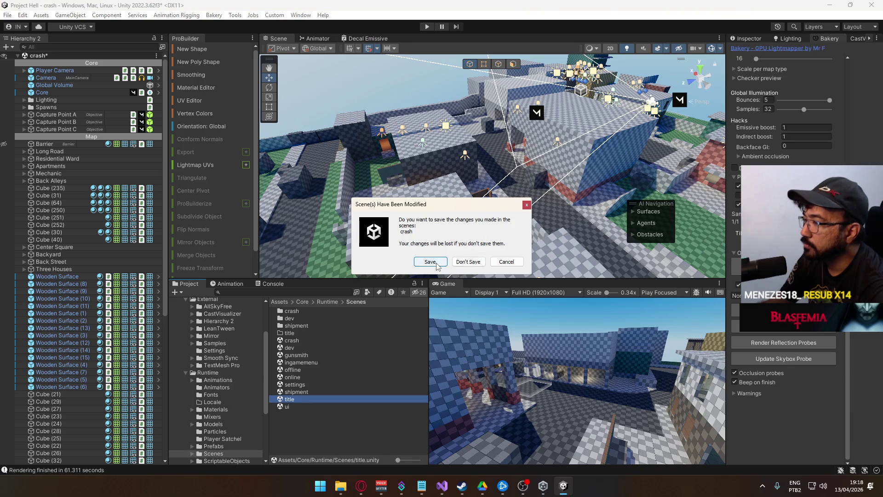
- Save the crash scene, enter Play mode and create a match on the Crash map
left_click(430, 261)
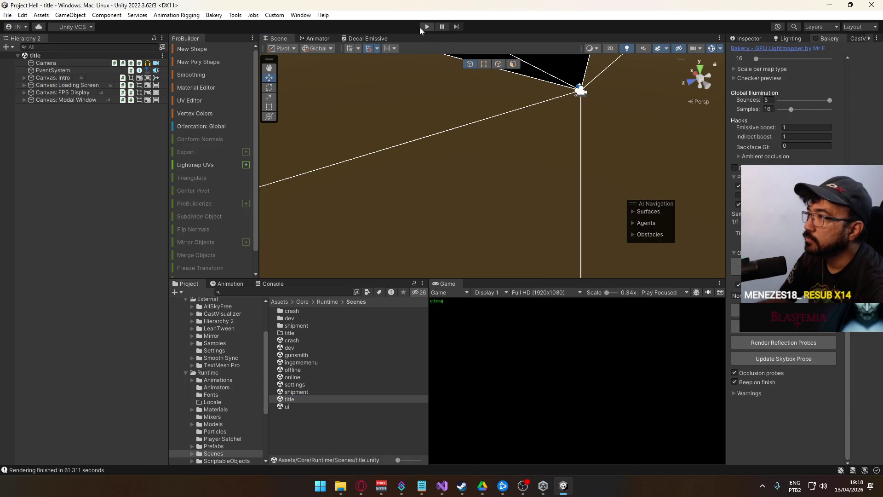
left_click(426, 26)
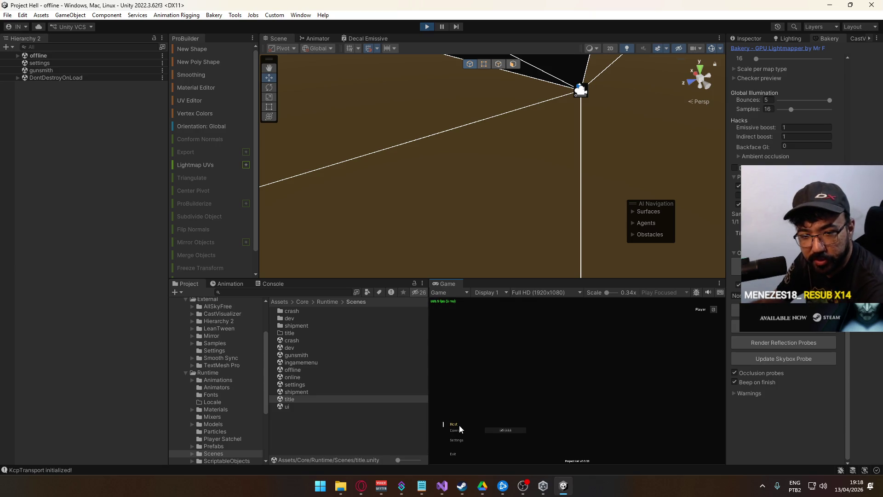
left_click(459, 425)
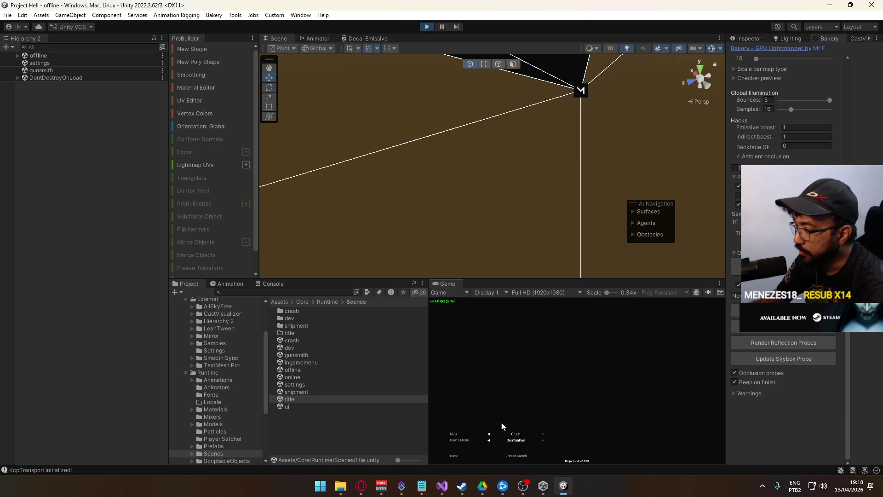
left_click(515, 456)
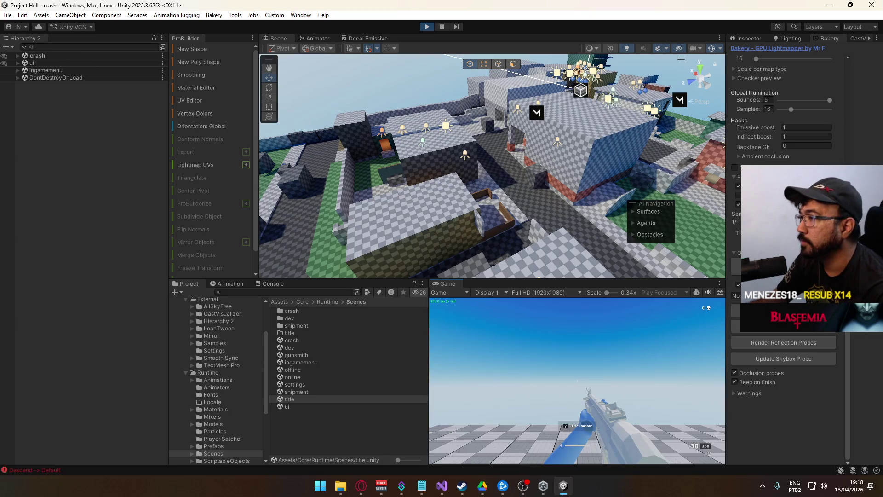
- Walk and sprint through the crash map's alley toward the building, then aim down sights
key("shift")
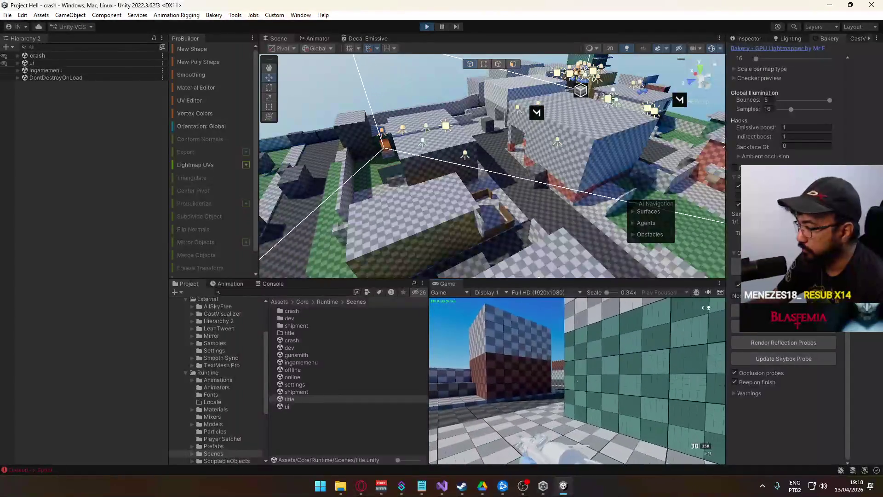
key("shift+w")
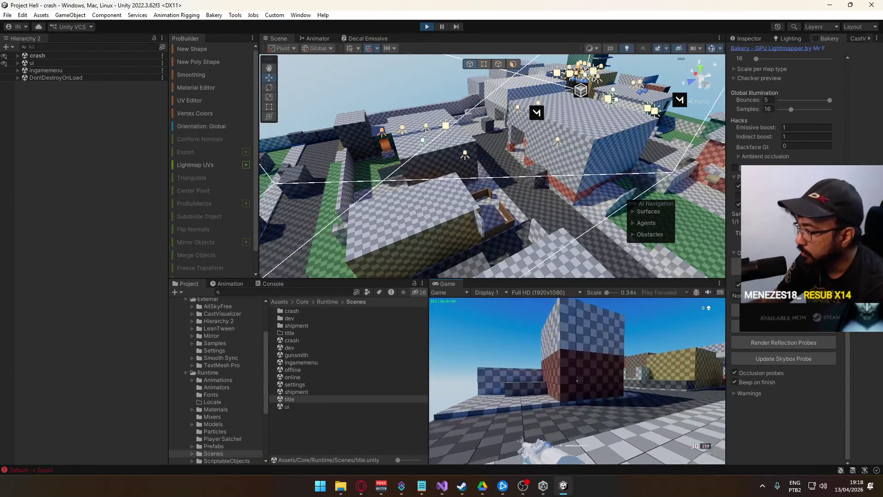
key("w")
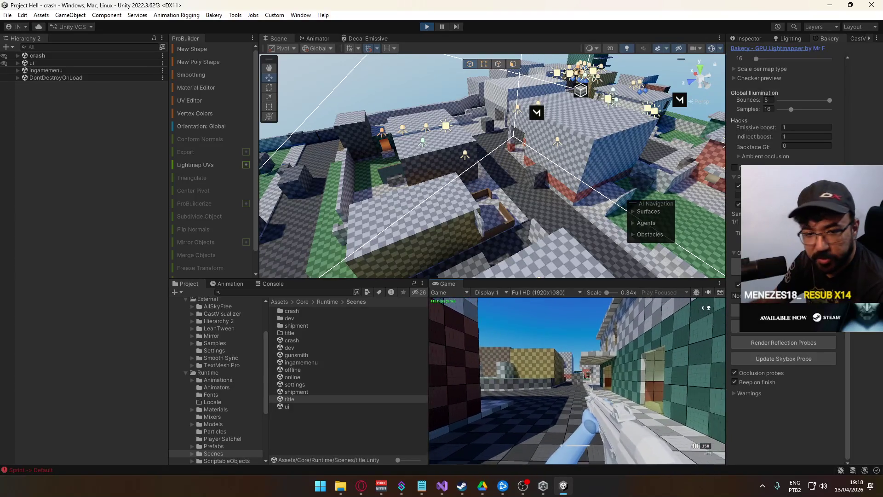
key("super")
key("super")
key("shift+w")
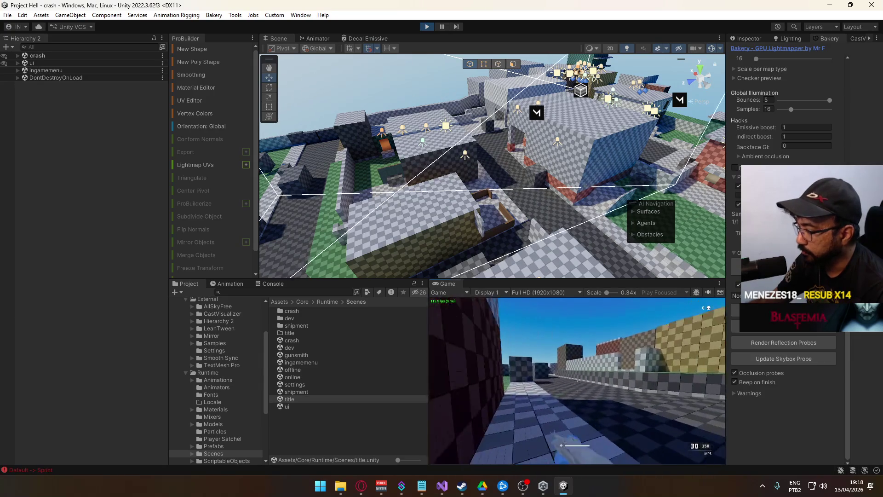
key("w")
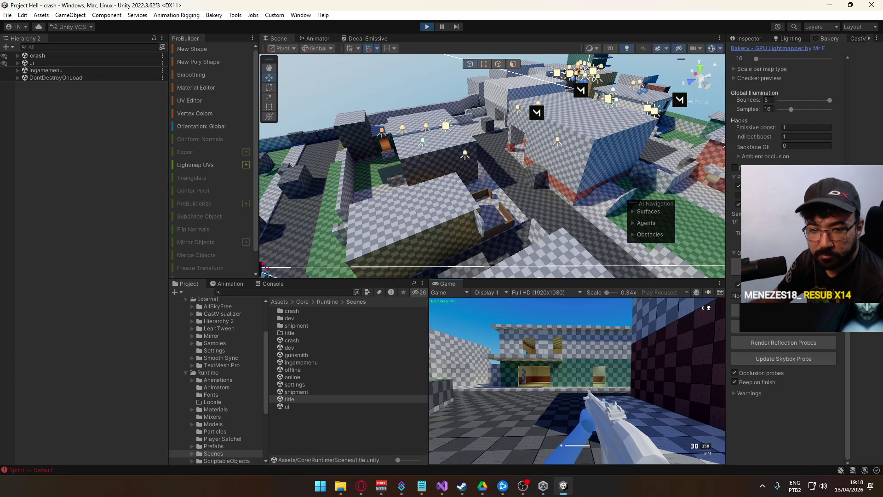
right_click(577, 381)
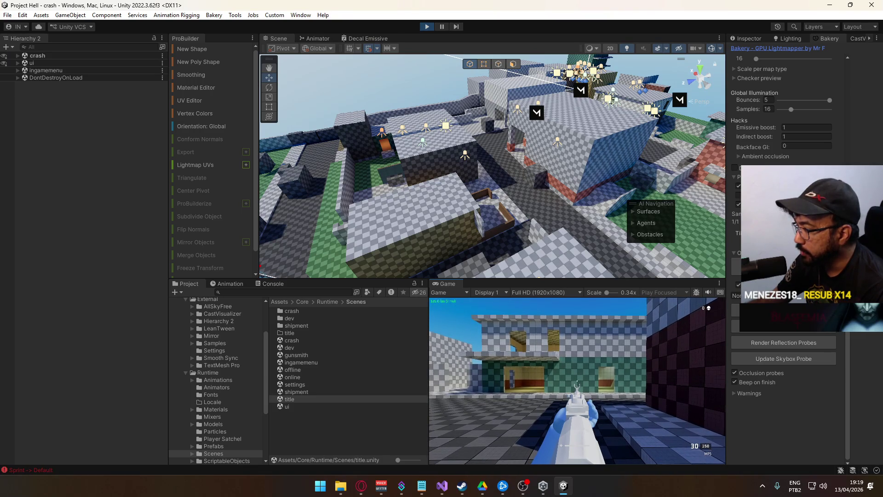
- Expand the crash scene in the Hierarchy and open the Assets/Core/Runtime/ScriptableObjects folder
key("super")
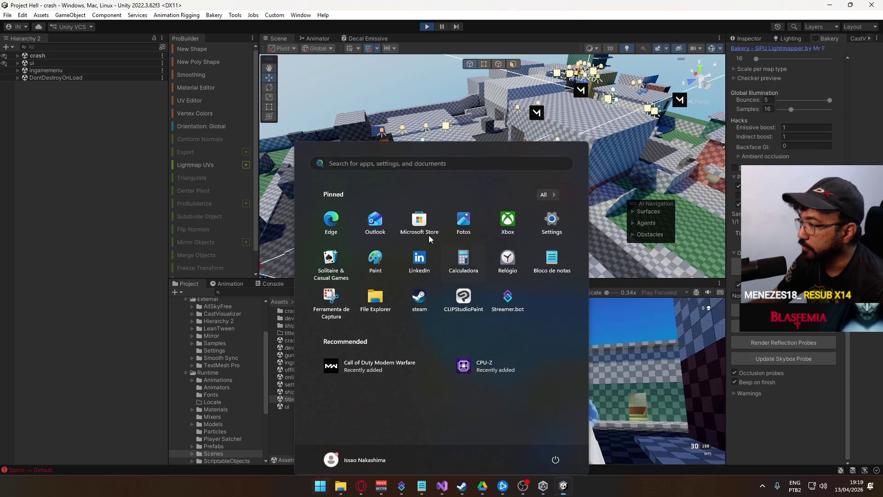
key("Escape")
mouse_move(485, 206)
left_mouse_down()
mouse_move(522, 168)
mouse_move(450, 187)
mouse_move(528, 174)
mouse_move(196, 211)
mouse_move(239, 205)
left_mouse_up()
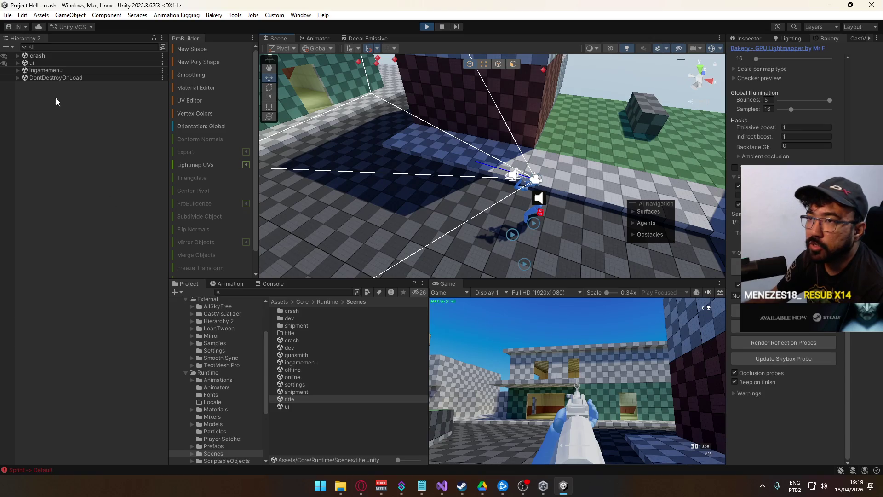
left_click(17, 55)
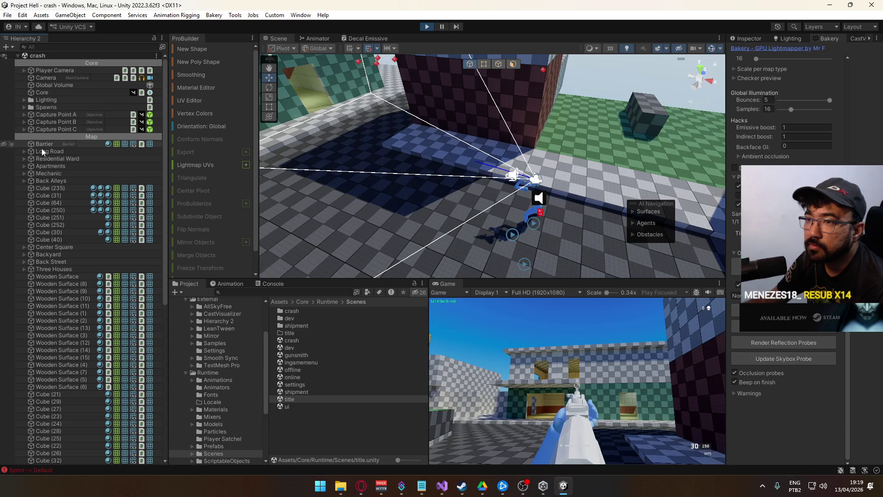
left_click(477, 307)
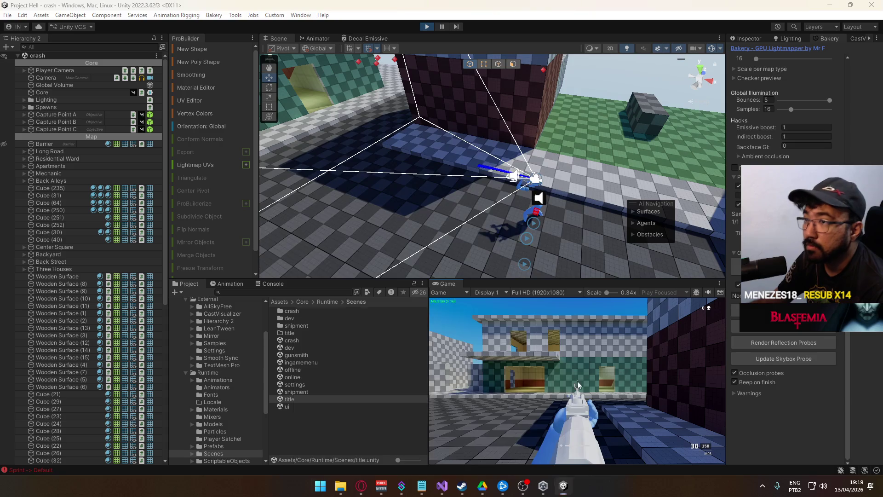
key("super")
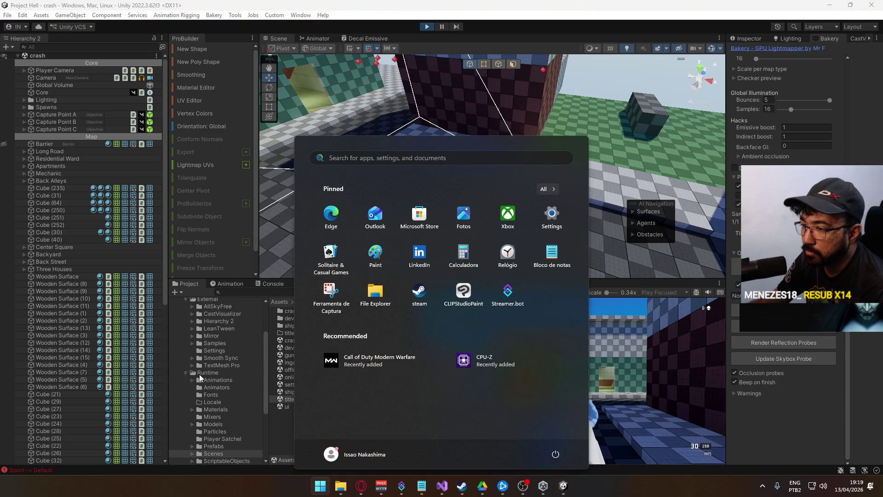
scroll(200, 374, "down", 3)
left_click(228, 406)
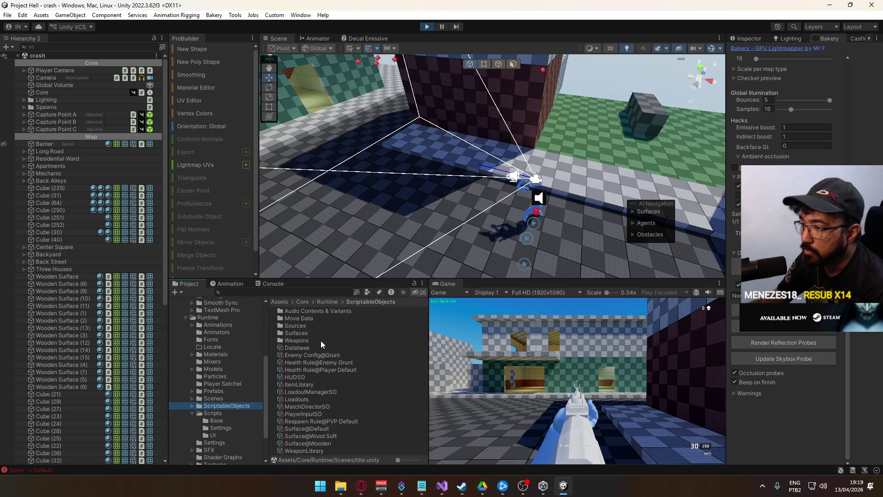
- Select RecoilPattern SMG in the Weapons folder, show its values, and test-fire the SMG
double_click(321, 341)
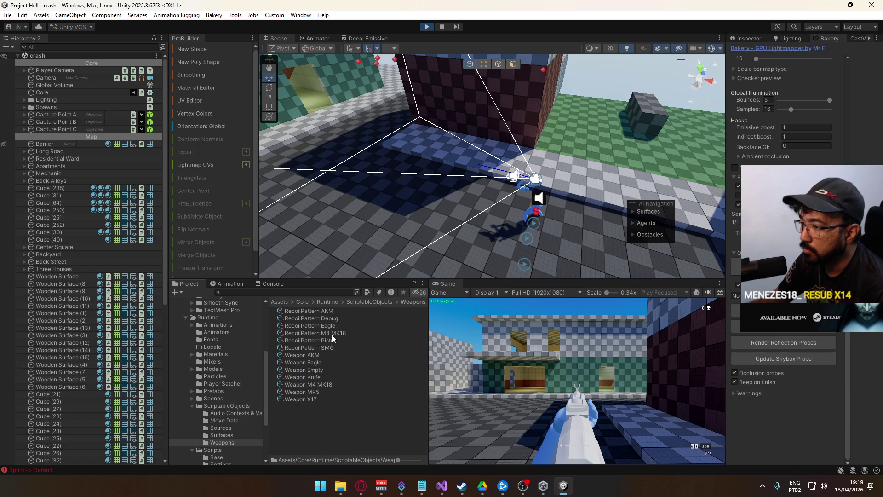
left_click(334, 348)
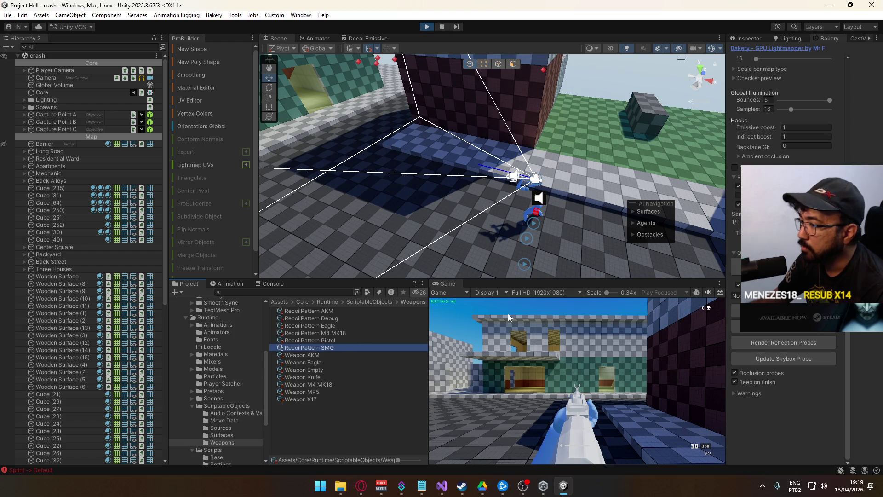
left_click(747, 39)
left_click(574, 354)
left_click_drag(577, 381, 577, 381)
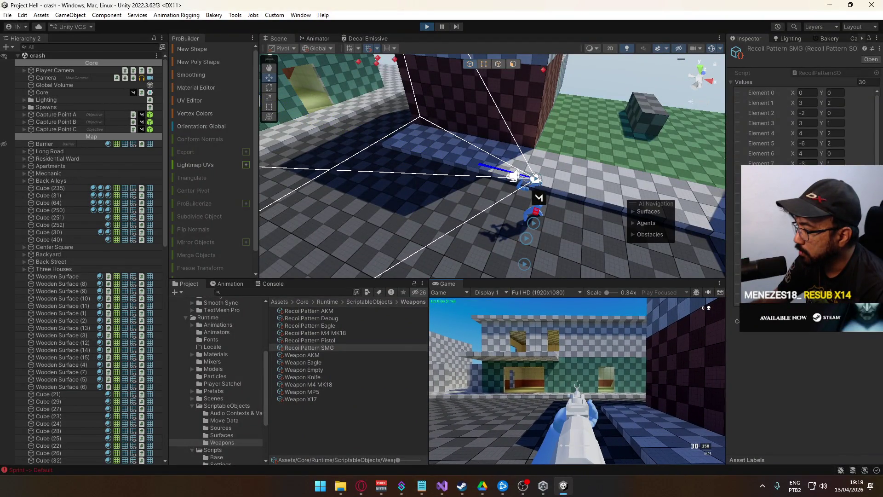
left_click_drag(578, 381, 577, 381)
- Set the SMG recoil Y values of Elements 0, 1 and 2 to 2, 3 and 2
key("r")
key("super")
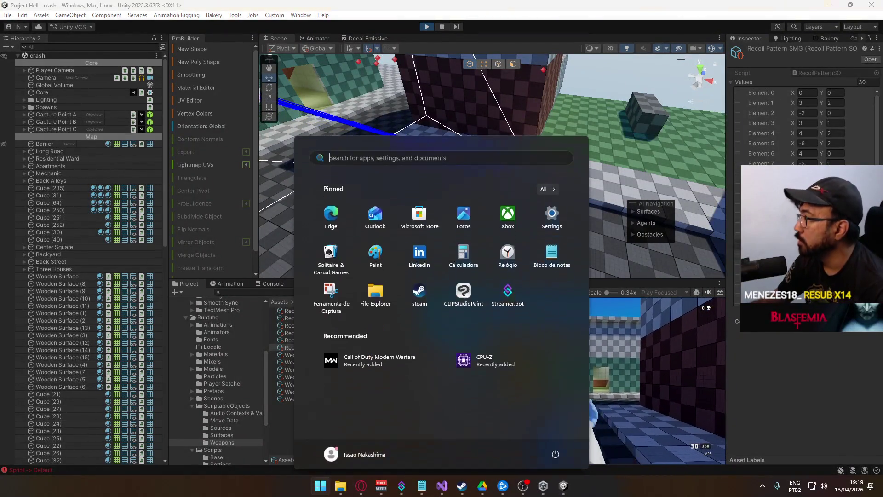
left_click(840, 112)
left_click(838, 95)
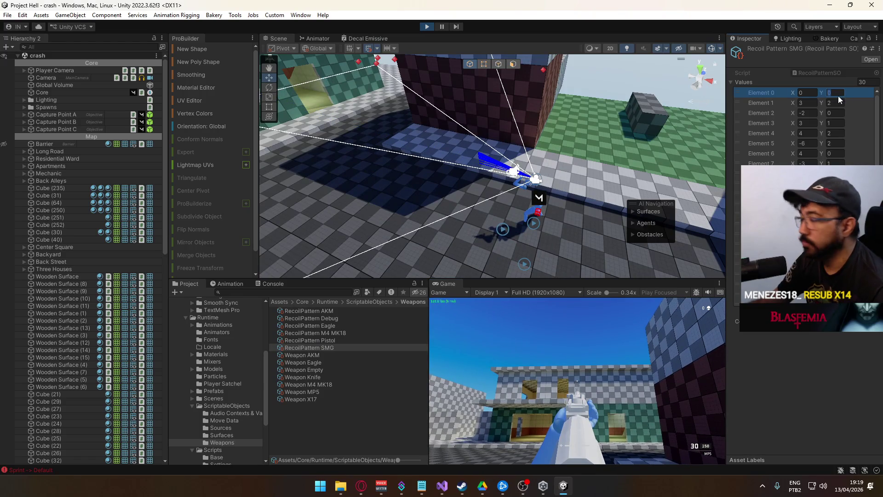
type("2")
left_click(837, 102)
type("3")
left_click(835, 111)
type("2")
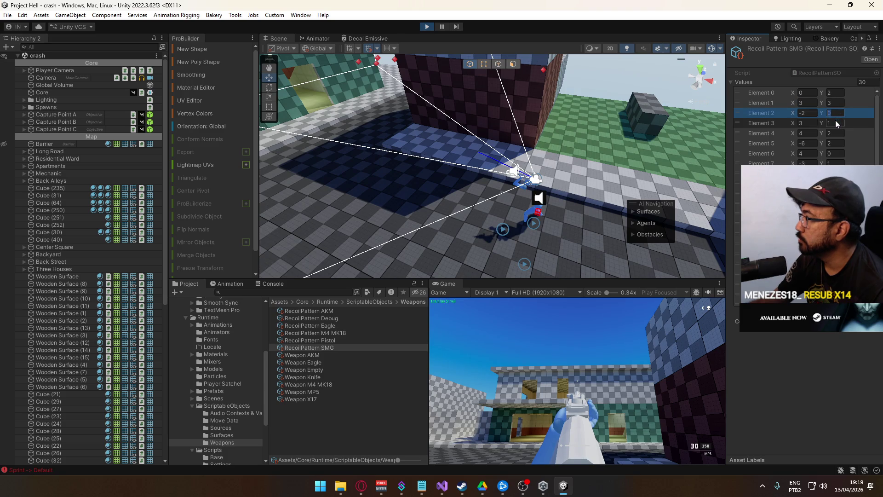
- Set the Y values of Elements 3, 5 and 6 to 3, 3 and 2
left_click(836, 123)
type("3")
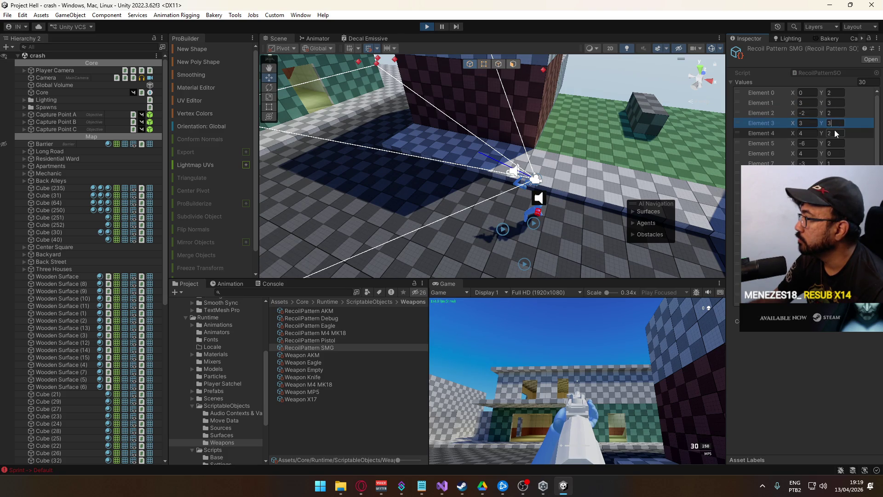
left_click(835, 133)
left_click(836, 143)
type("3")
left_click(836, 154)
type("2")
left_click(835, 164)
key("Return")
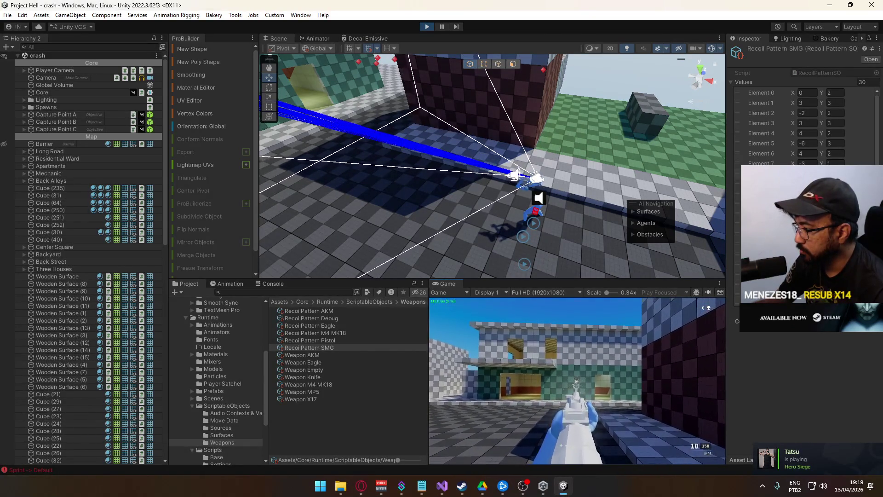
- Reload the SMG, then set Element 0's X recoil value to 2
key("r")
key("super")
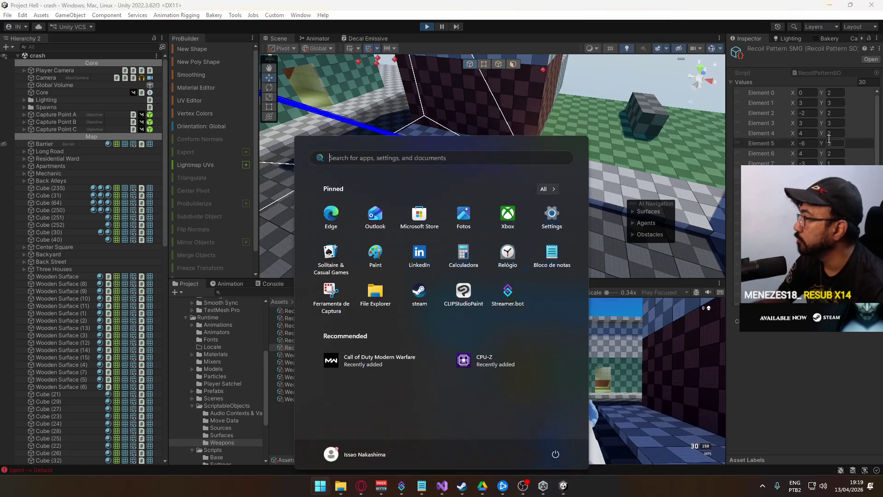
key("super")
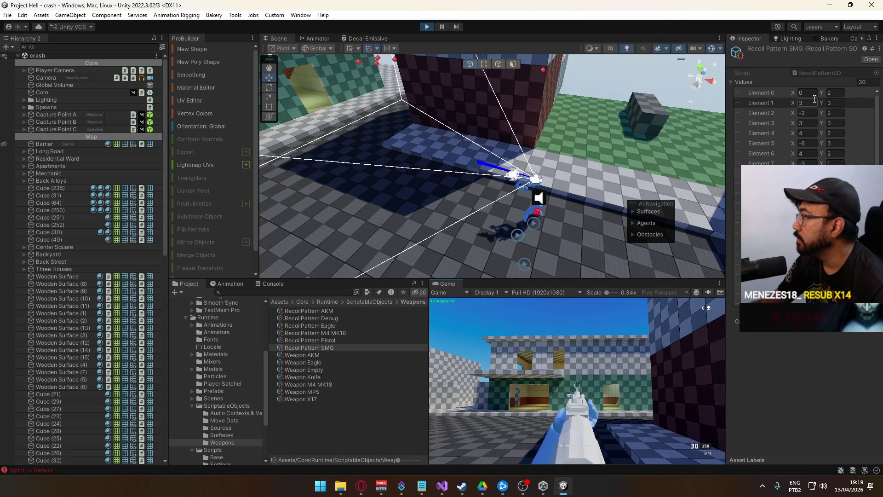
left_click(812, 95)
type("2")
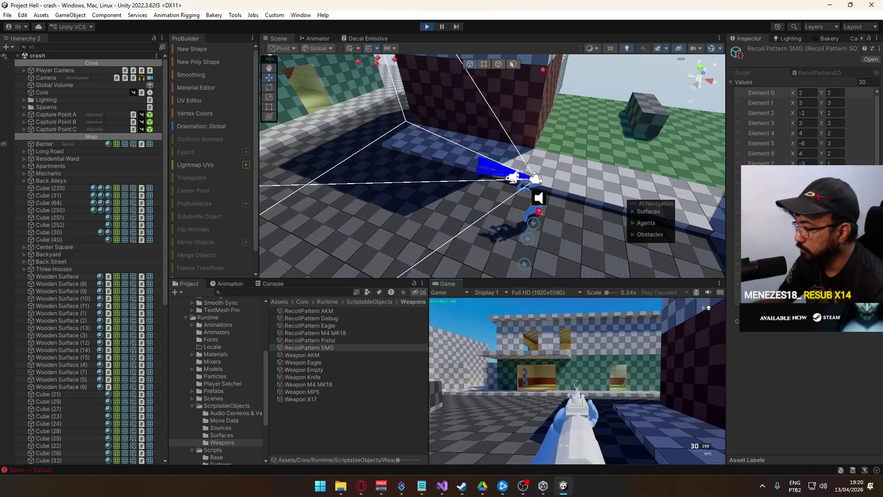
- Switch the editor to the Custom layout
key("super")
key("Escape")
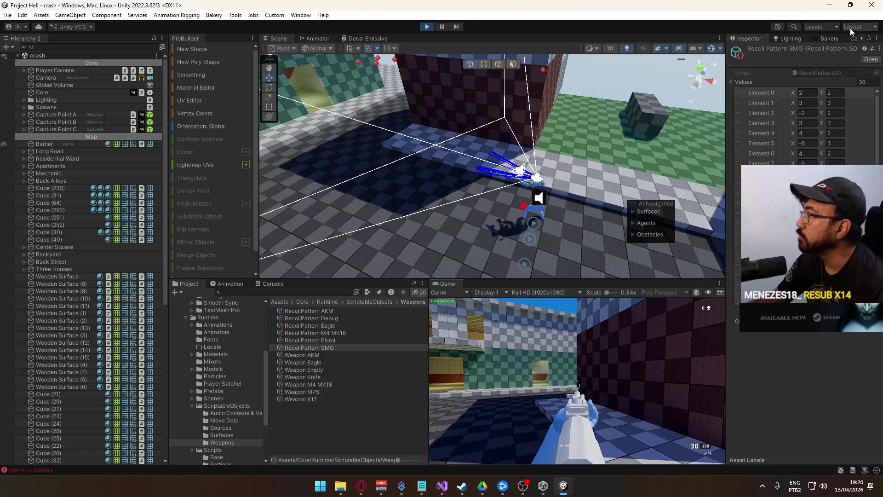
left_click(852, 24)
left_click(826, 37)
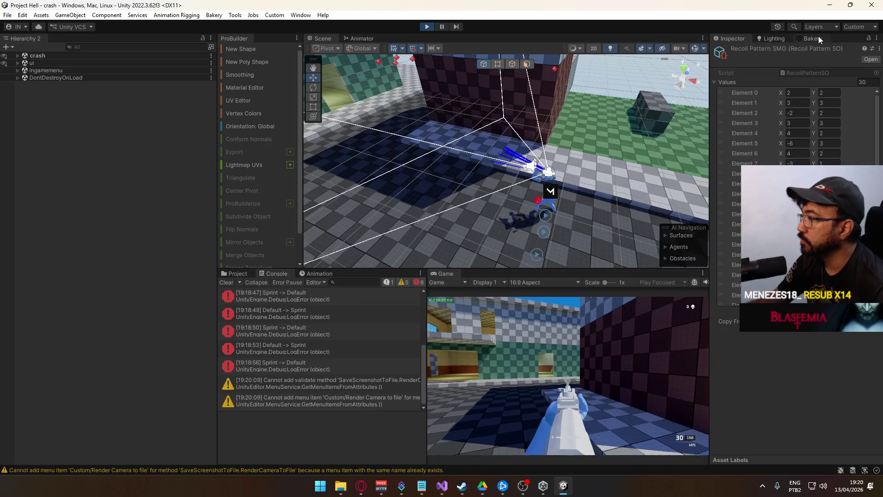
- Switch to the Game layout, widen the Game view, and fire the MP5 to feel the recoil
left_click(851, 25)
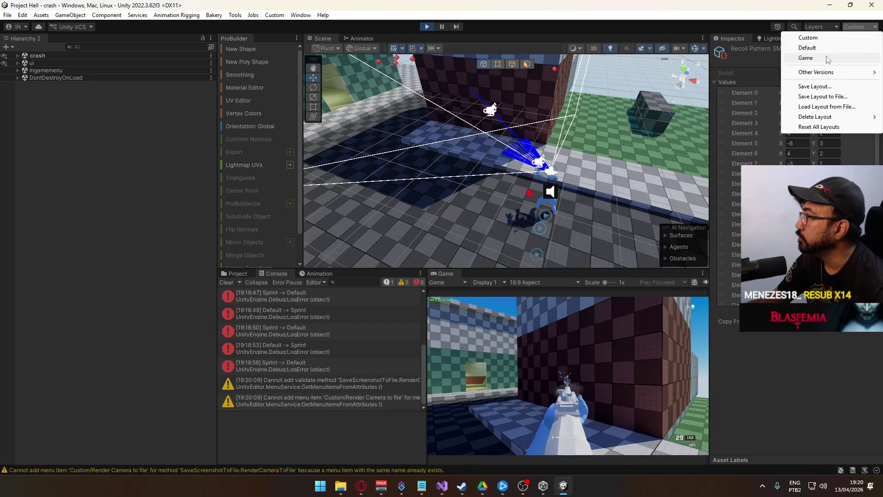
left_click(826, 57)
key("super")
key("Escape")
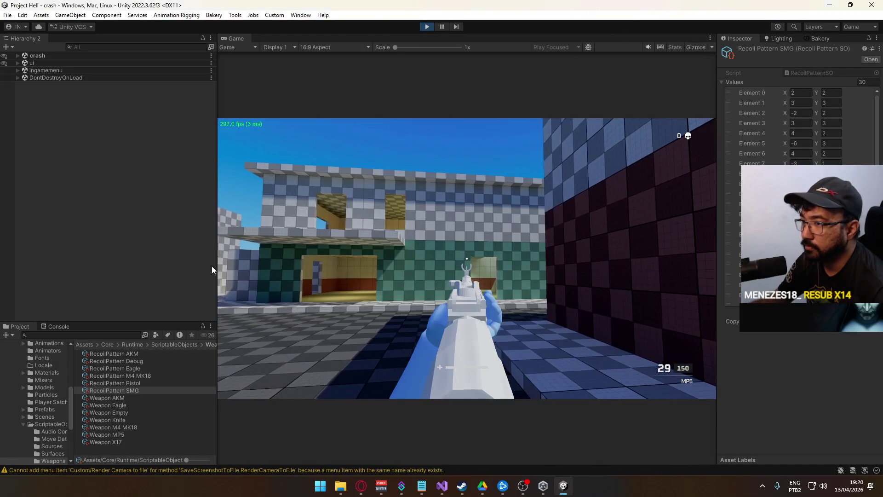
left_click_drag(217, 270, 130, 280)
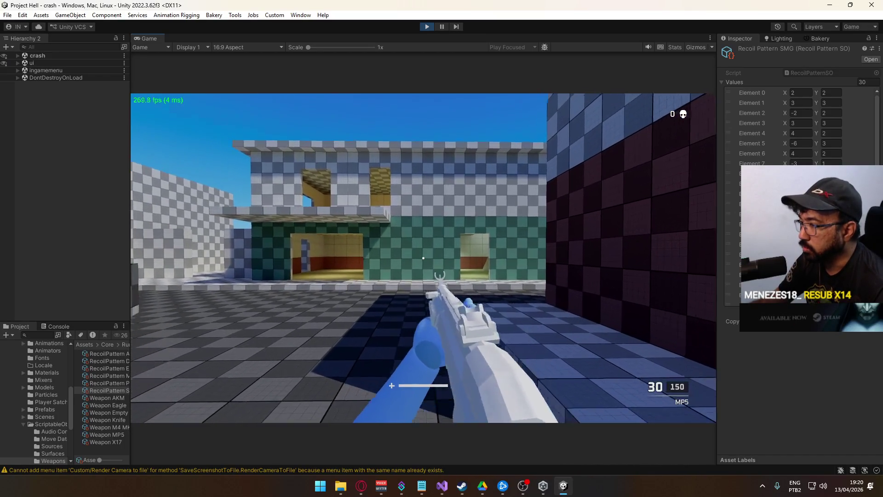
left_click(423, 257)
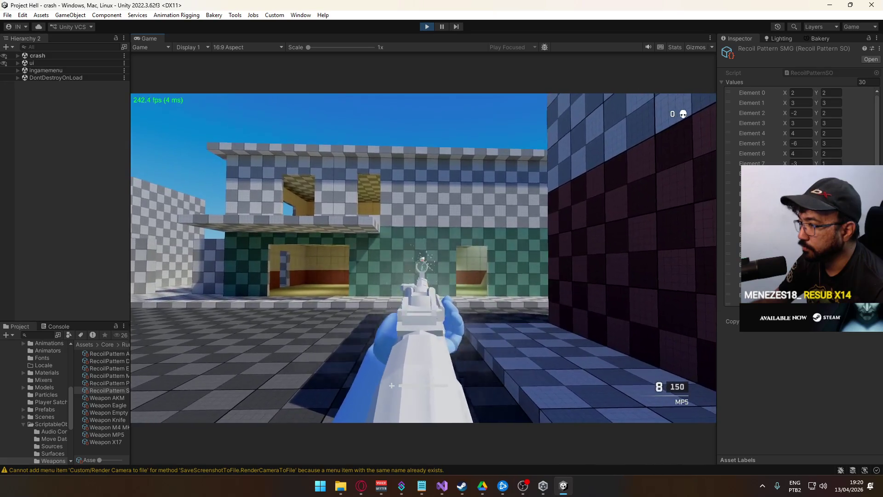
- Set the Y values of SMG recoil Elements 0–5 to 3, 4, 3, 4, 3, 4
key("r")
key("super")
left_click(824, 92)
type("3")
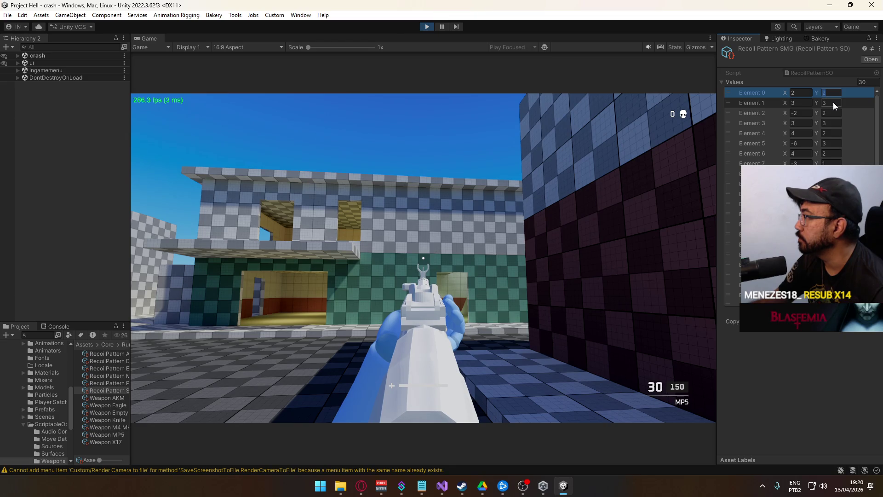
left_click(832, 102)
type("4")
left_click(831, 113)
type("3")
left_click(829, 123)
type("4")
left_click(830, 133)
type("3")
left_click(831, 143)
type("4")
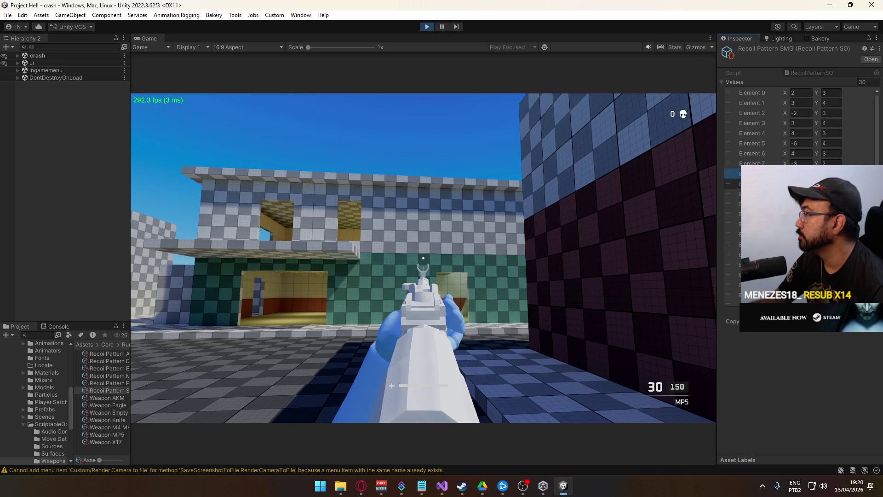
- Aim down sights and fire several MP5 bursts with reloads to test the stronger kick
left_click(709, 237)
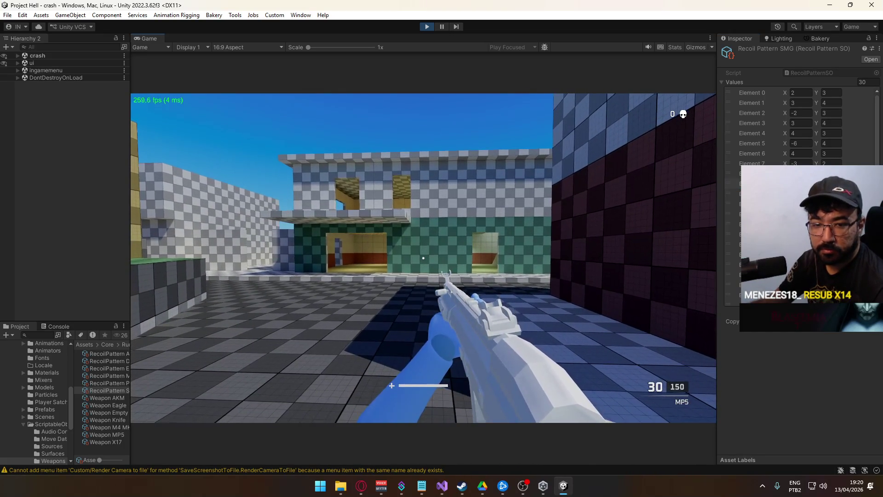
key("super")
key("Escape")
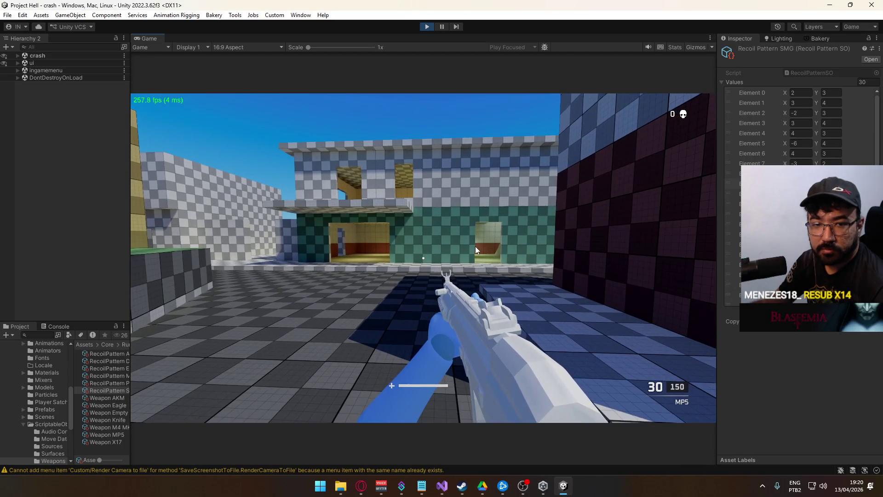
right_click(479, 238)
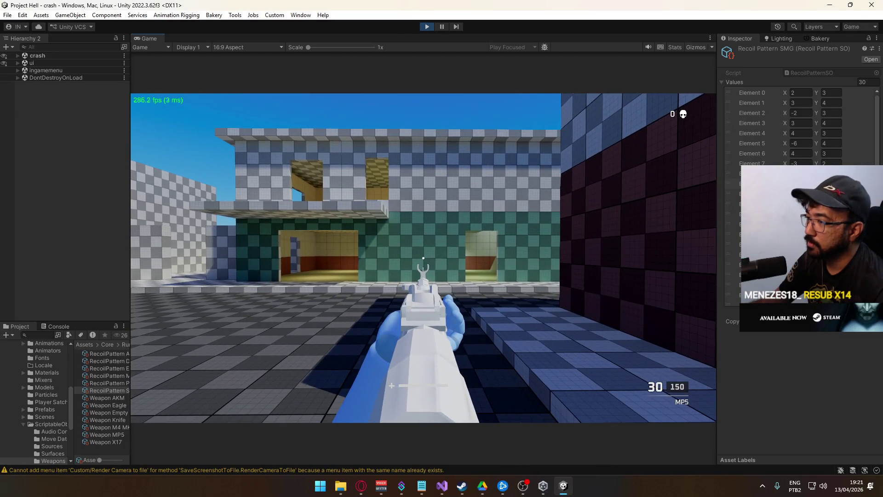
left_click(423, 258)
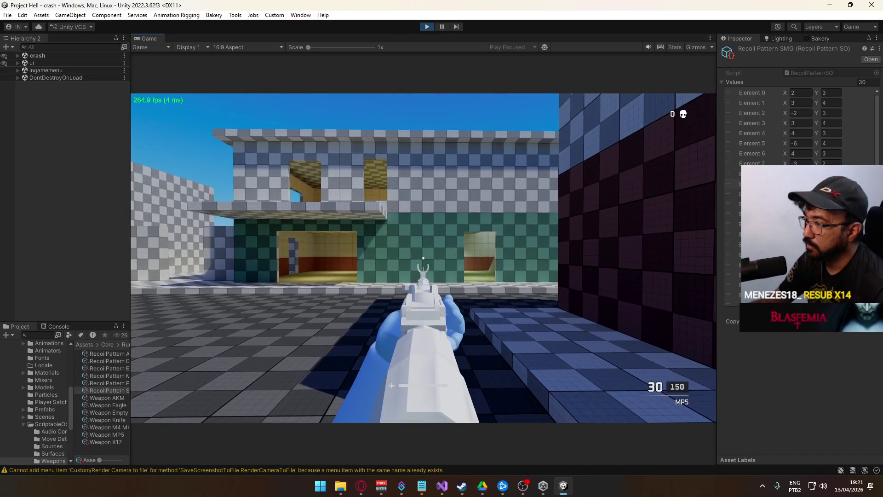
left_click(423, 258)
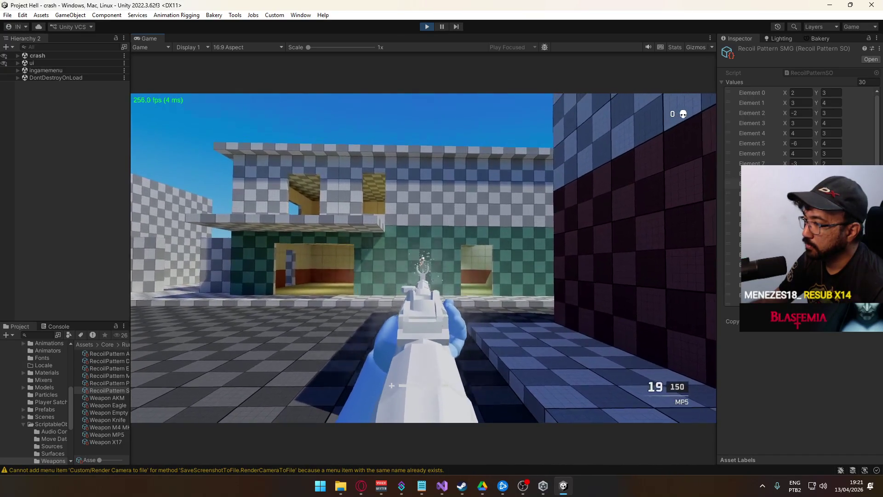
key("r")
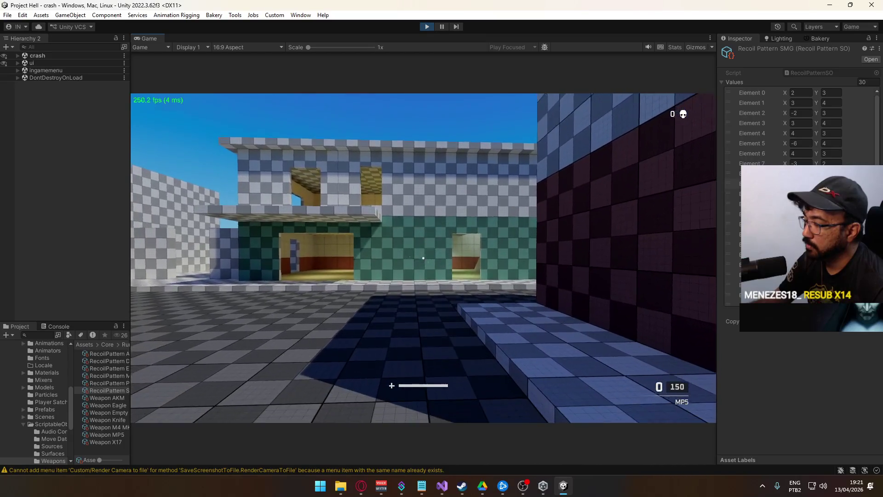
left_click(424, 258)
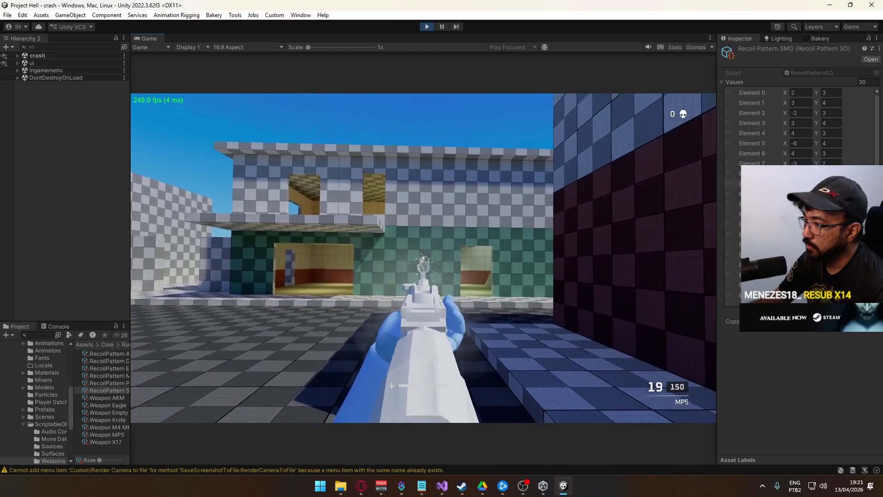
key("r")
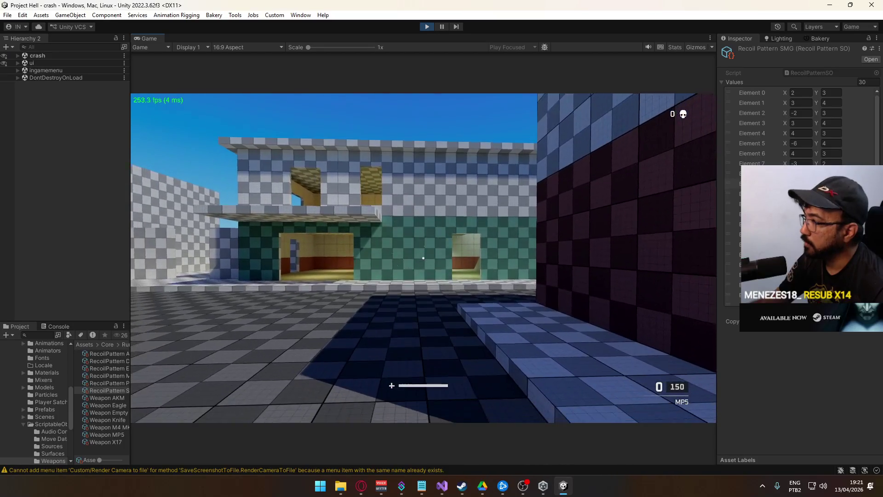
key("super")
left_click(746, 151)
- Set SMG recoil X values: Element 0 to 3, 1 to 4, 3 to 4, 4 to 5, 6 to 5
left_click(796, 95)
type("3")
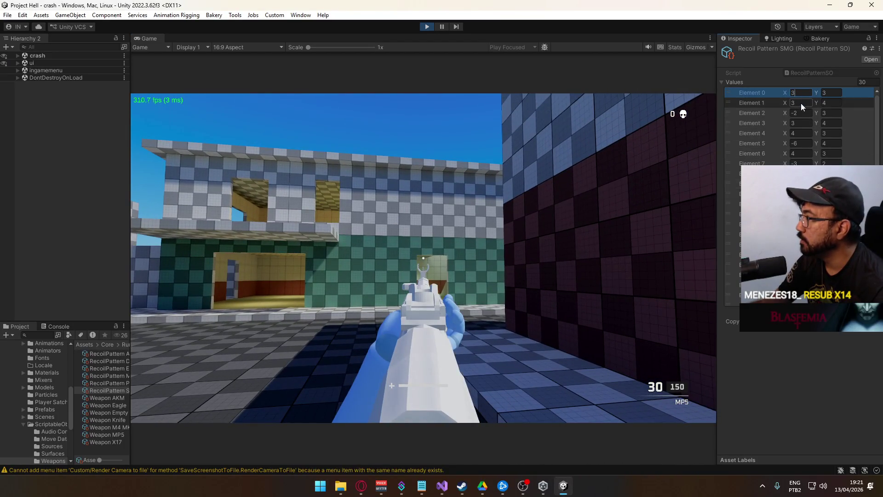
left_click(801, 103)
type("4")
left_click(796, 122)
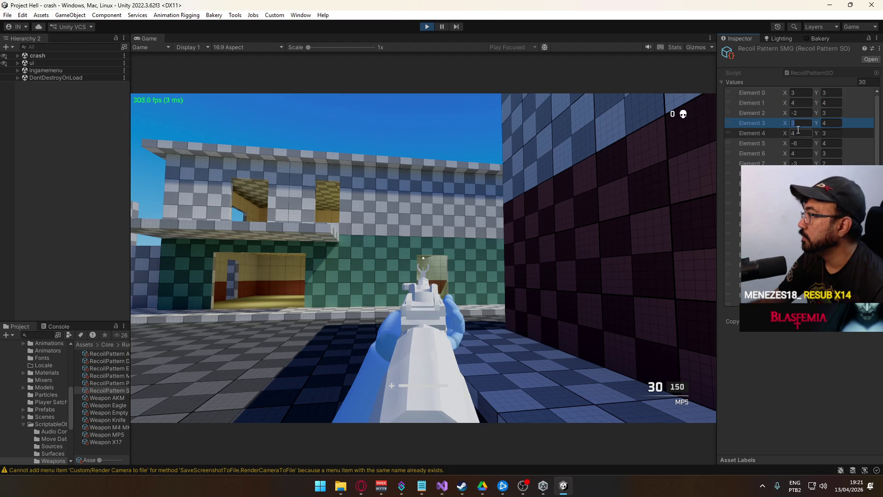
type("4")
left_click(796, 132)
type("5")
left_click(799, 153)
type("5")
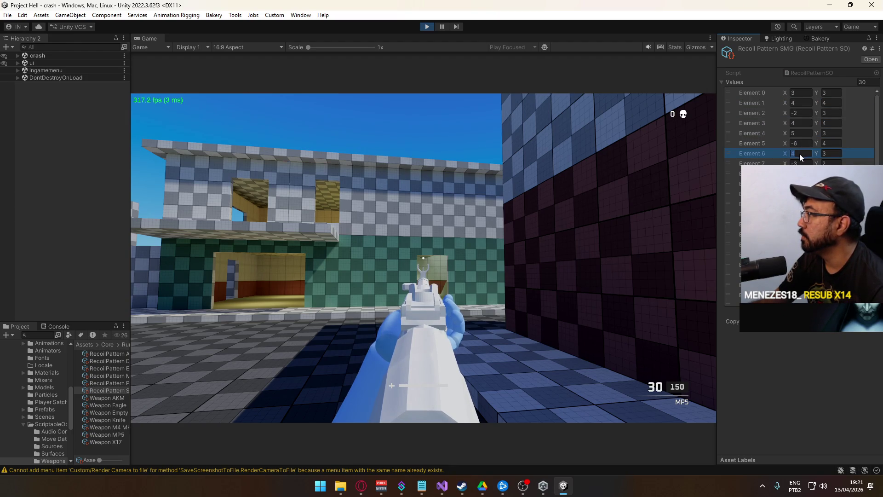
left_click(799, 174)
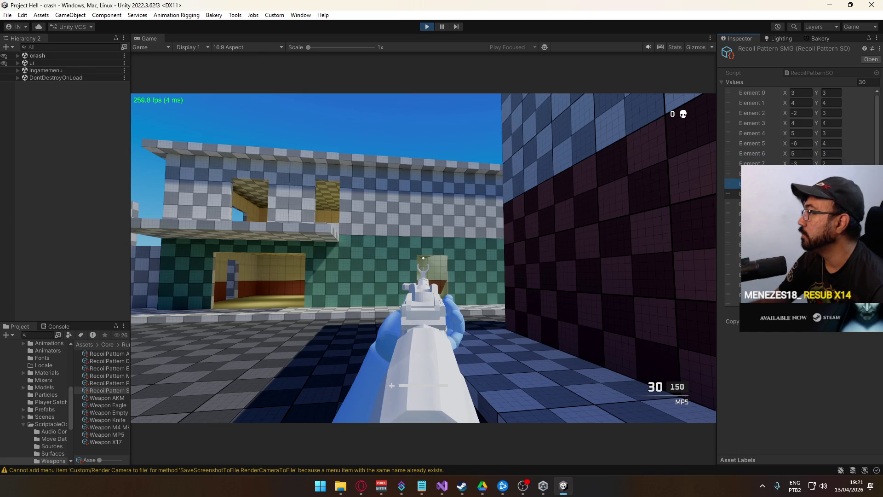
- Empty MP5 magazines in the running game and reload to test the revised recoil
left_click(575, 257)
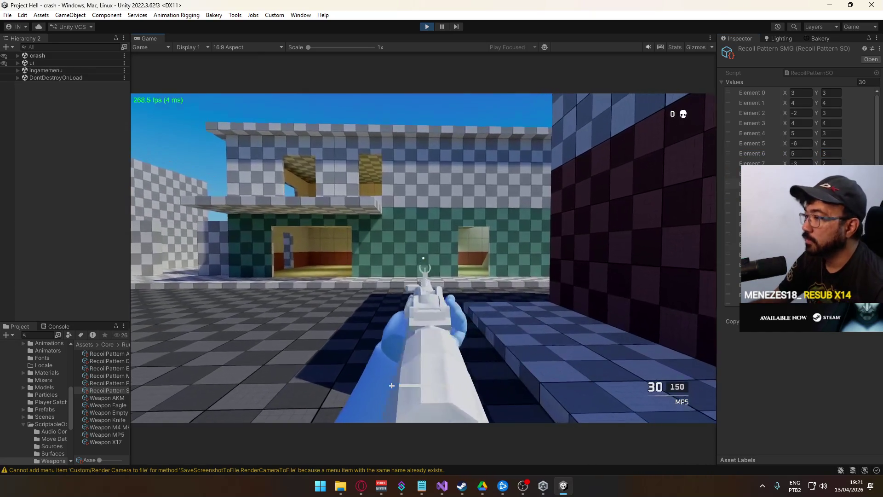
left_click_drag(423, 257, 424, 258)
key("r")
key("r")
key("r")
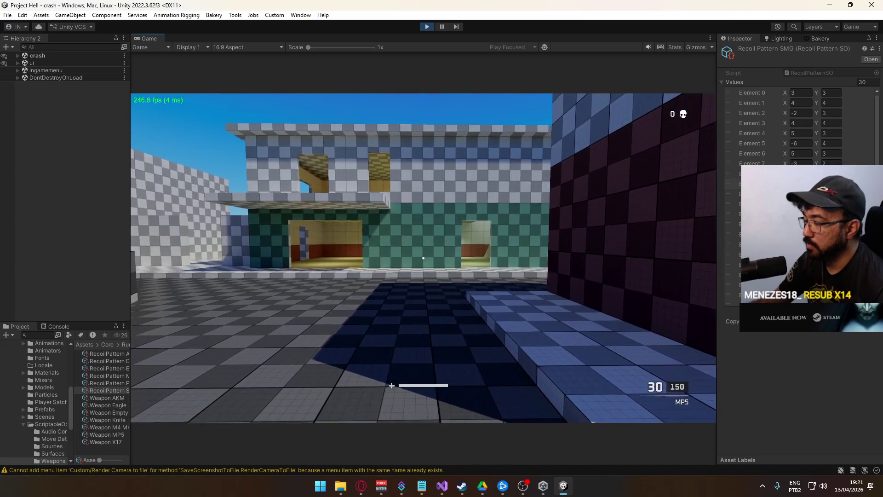
key("super")
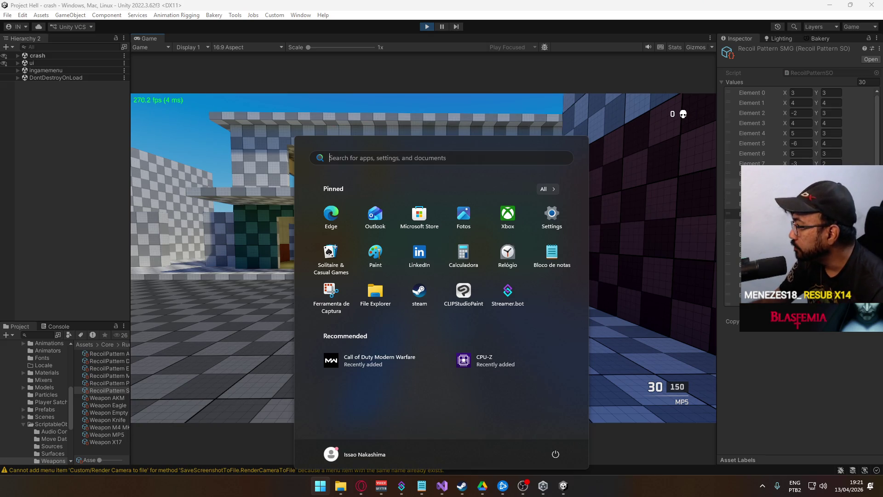
key("super")
left_click(545, 219)
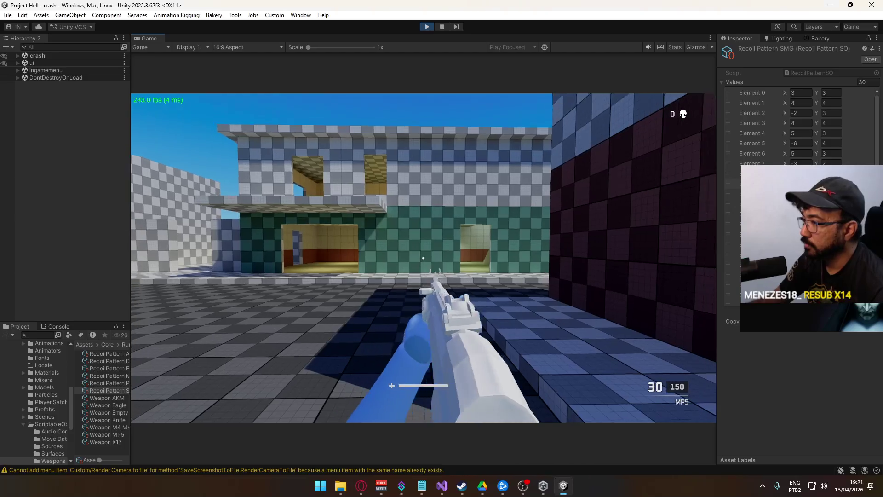
left_click_drag(423, 258, 423, 257)
key("r")
left_click(424, 257)
key("r")
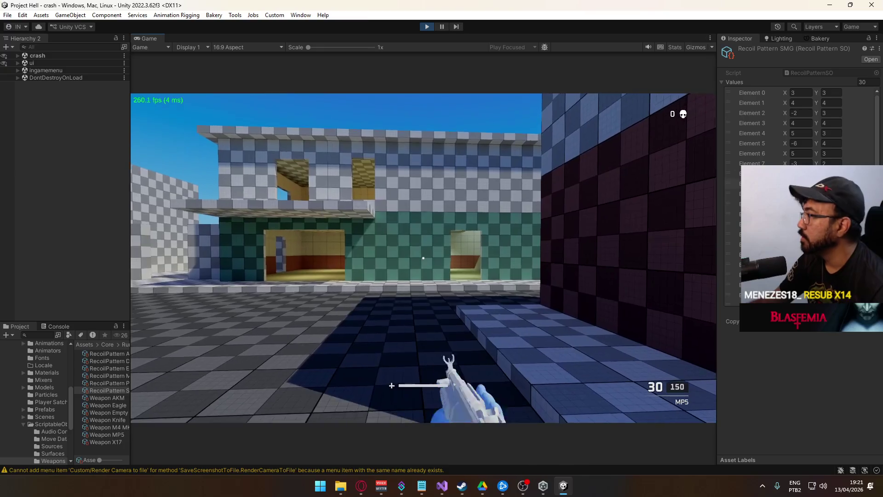
key("super")
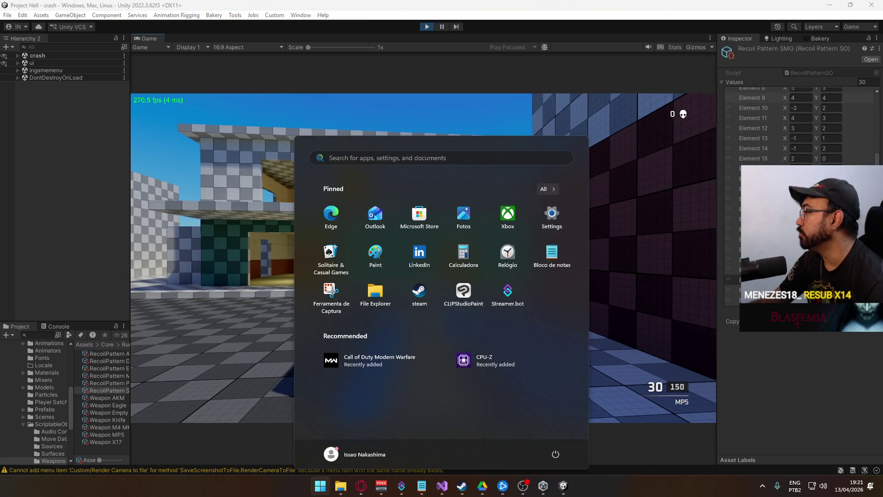
key("Escape")
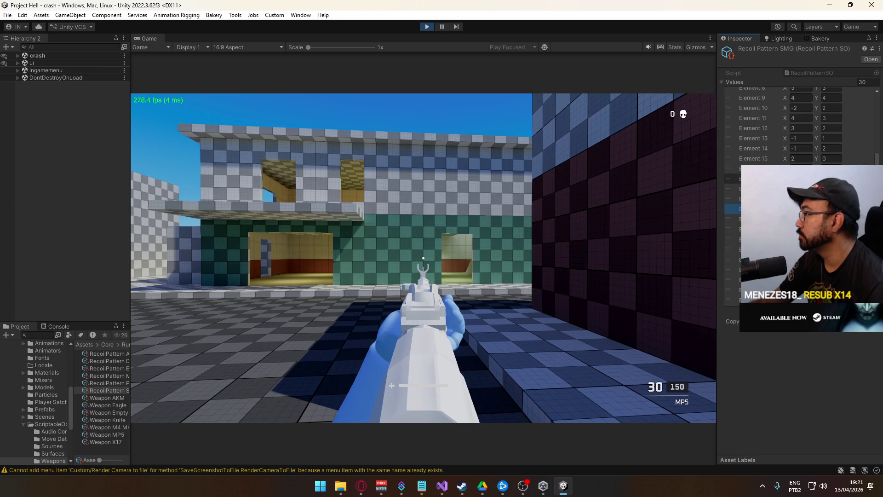
- Set the Y values of SMG recoil Elements 0–3 to 4, 5, 4, 5
left_click(839, 92)
type("4")
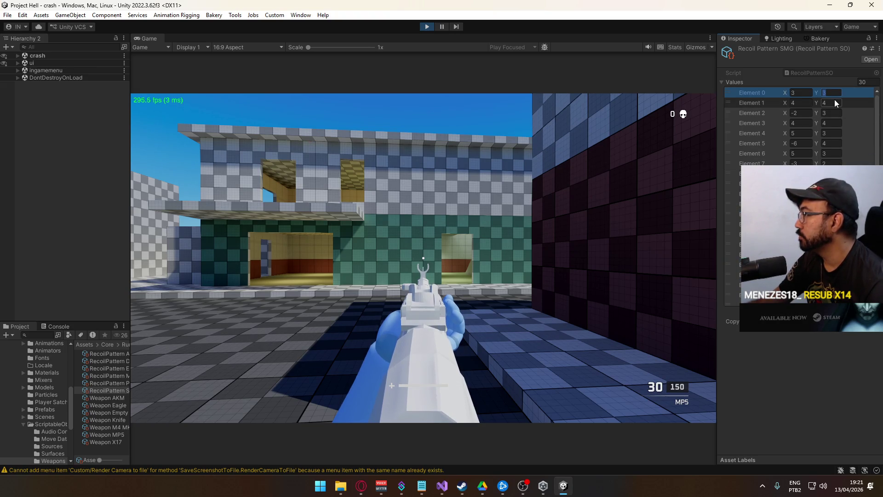
left_click(834, 102)
type("5")
left_click(832, 113)
type("4")
left_click(832, 122)
type("5")
- Set the Y values of Elements 4–7 to 4, 5, 4, 3
left_click(832, 132)
type("4")
left_click(833, 143)
type("5")
left_click(833, 153)
type("4")
left_click(832, 164)
type("3")
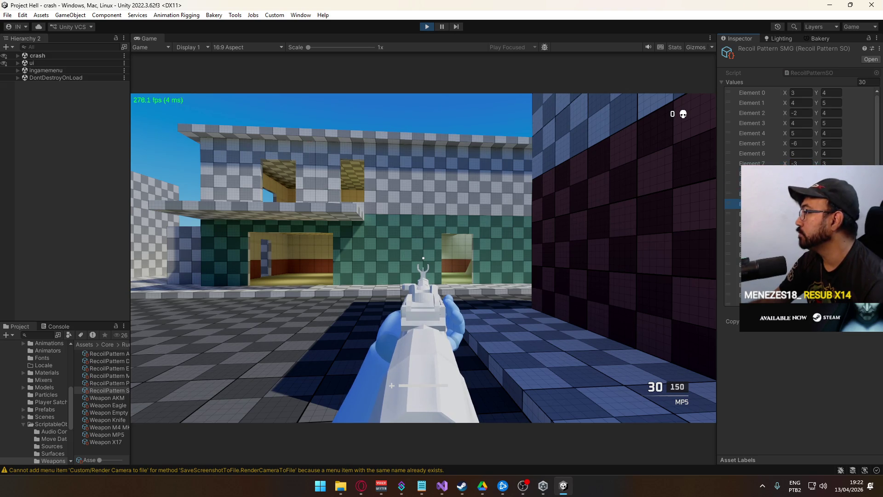
- Fire repeated MP5 bursts with reloads to observe the updated recoil pattern
left_click(520, 269)
left_click(520, 269)
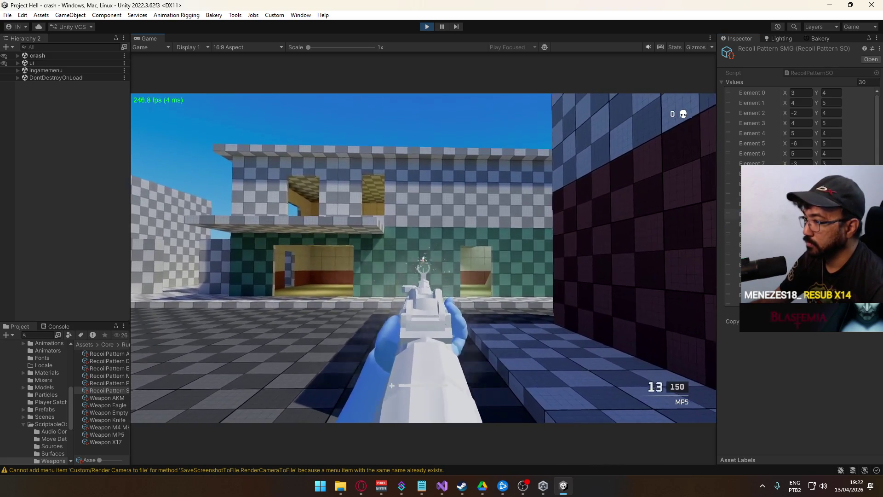
key("r")
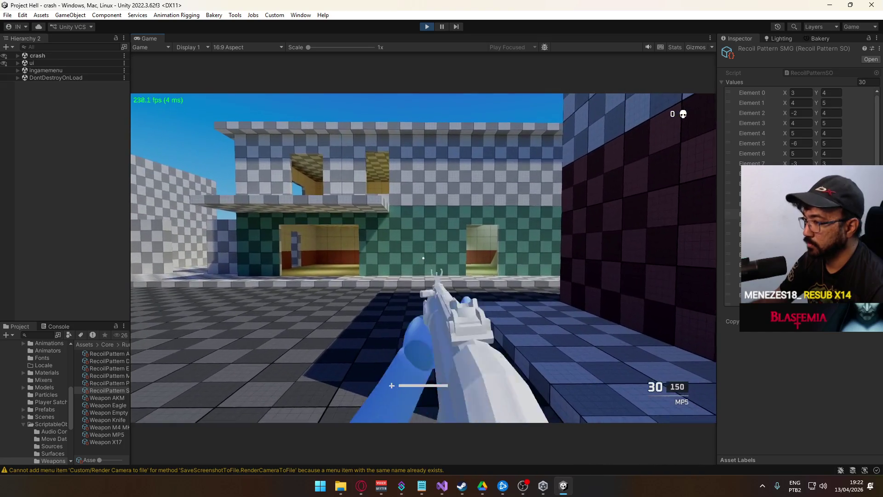
left_click(424, 257)
left_click(423, 258)
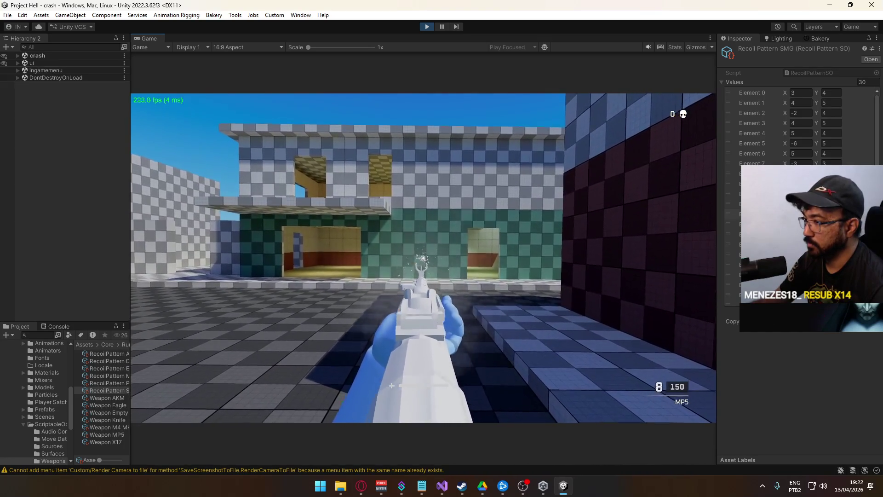
left_click(423, 258)
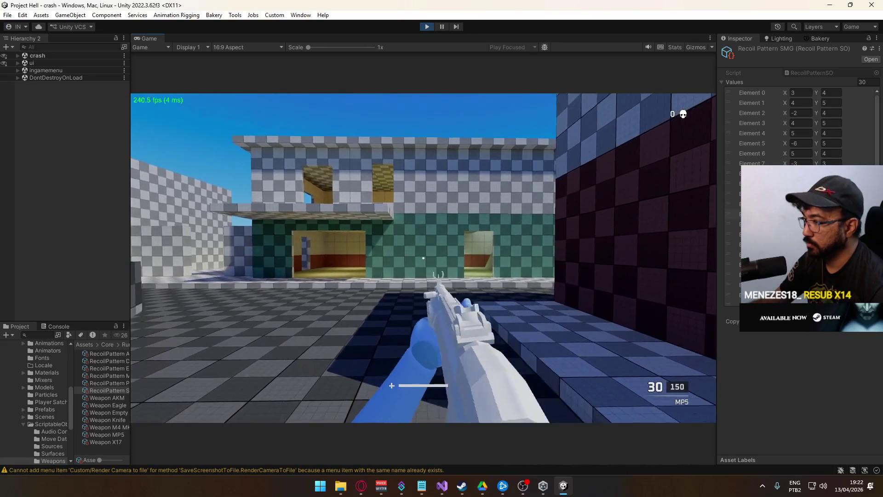
left_click(423, 258)
left_click(423, 258)
key("r")
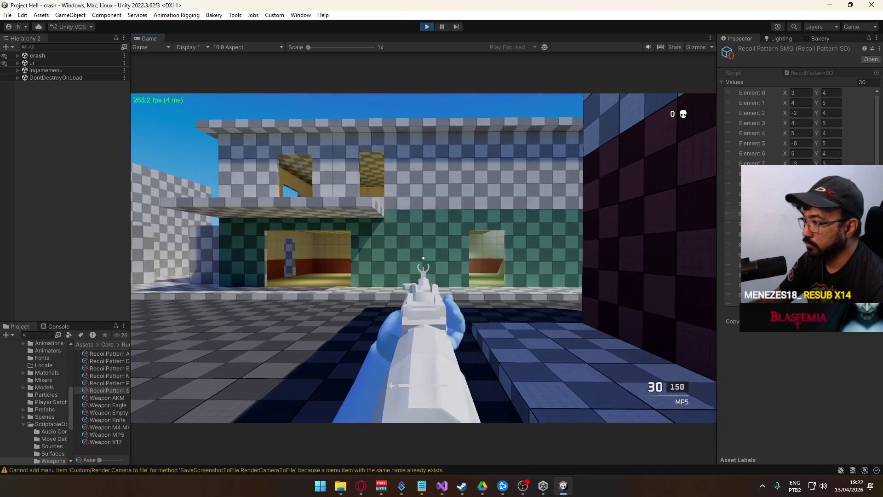
left_click(423, 258)
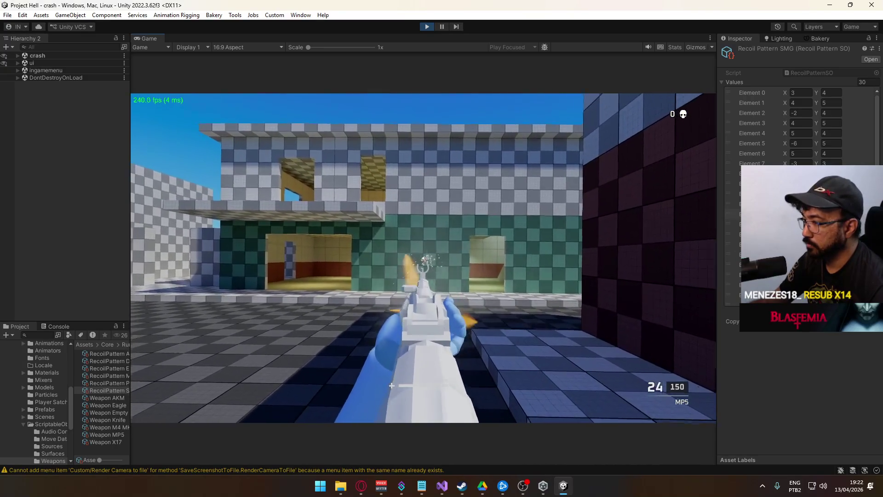
left_click(423, 257)
key("r")
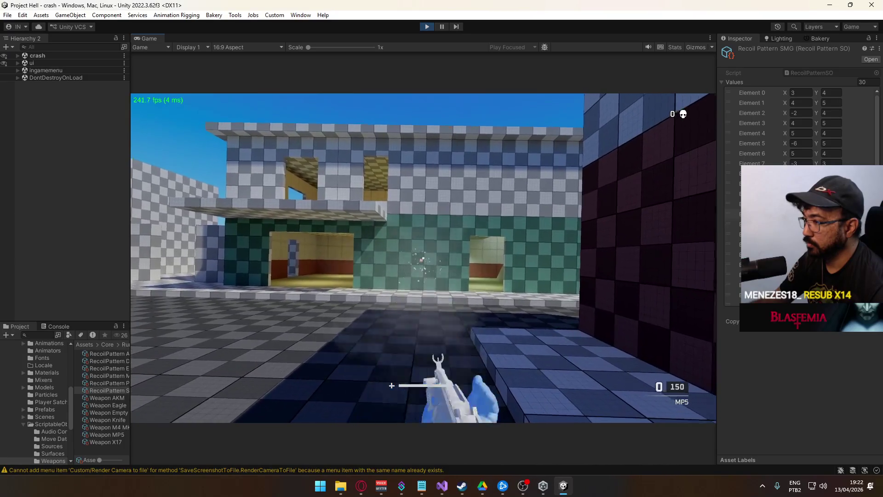
- Fire a long MP5 burst, then free the cursor and select Element 1's Y field
key("super")
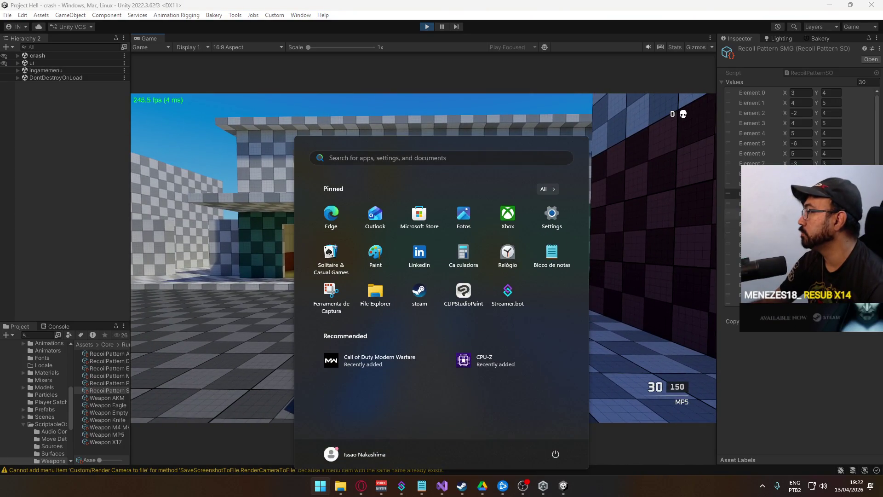
key("super")
left_click(596, 203)
left_click_drag(597, 203, 596, 202)
key("super")
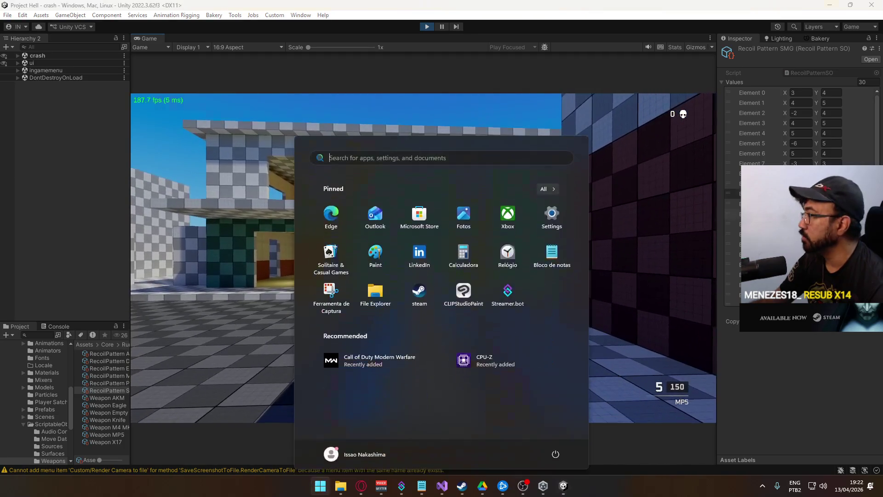
left_click(829, 109)
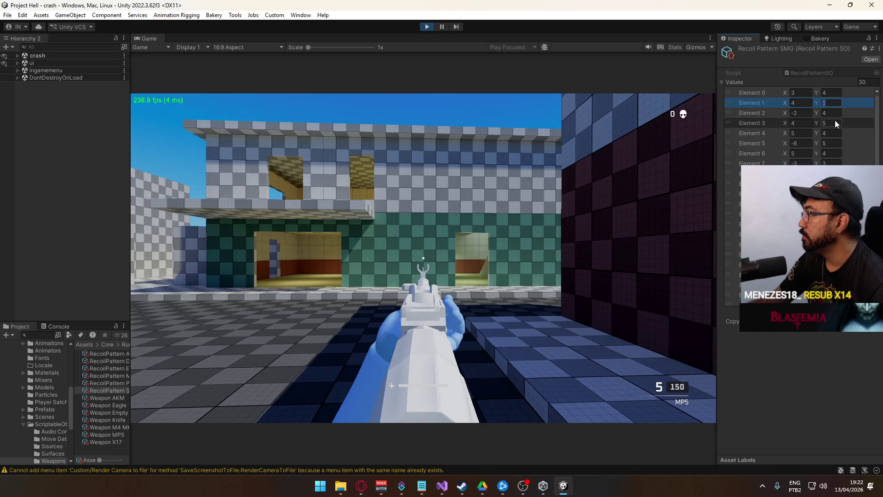
- Set the SMG recoil Y of Elements 2 and 5 to 2, then reload and test-fire the MP5
left_click(833, 115)
type("2")
left_click(833, 143)
type("2")
left_click(700, 241)
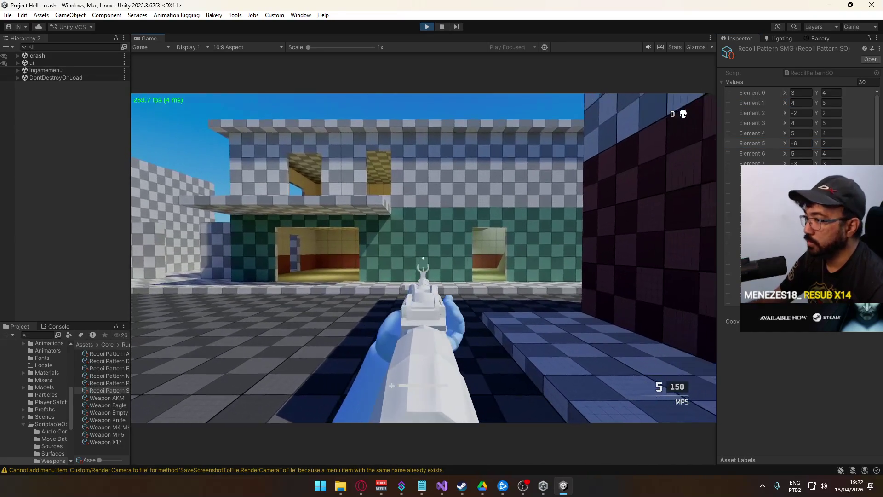
key("r")
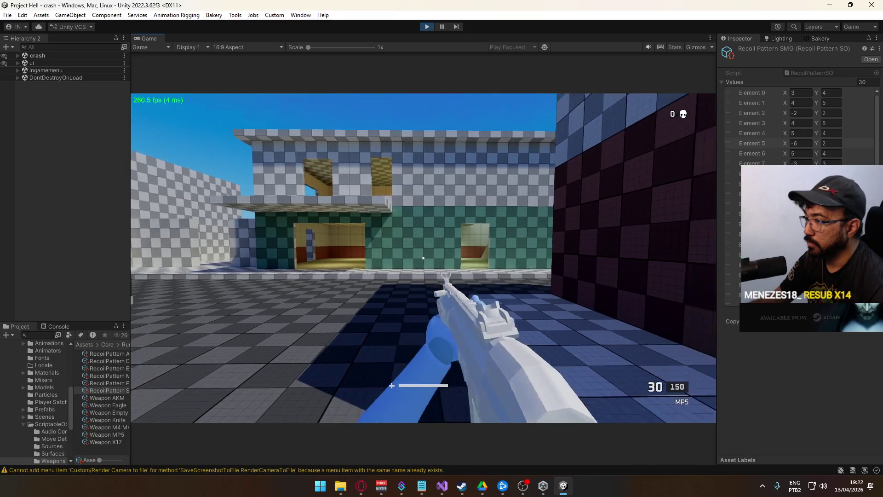
left_click_drag(423, 266, 423, 258)
key("super")
- Set the X values of Elements 0, 1 and 4 to 2, 3 and 2, then reload and test-fire
left_click(803, 95)
type("2")
left_click(797, 102)
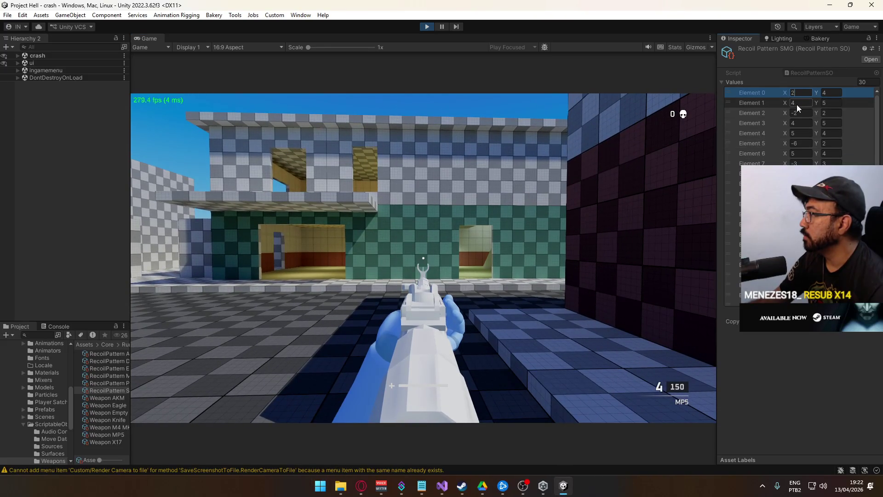
type("3")
left_click(799, 134)
type("2")
left_click(667, 181)
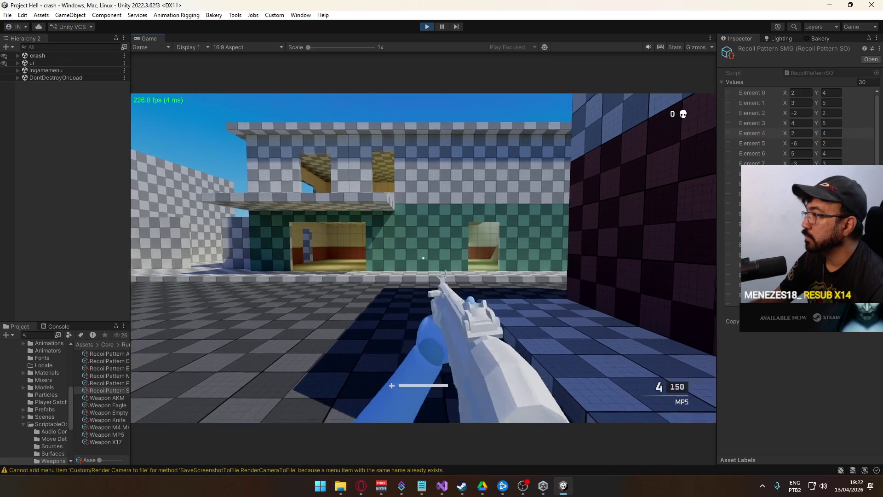
key("r")
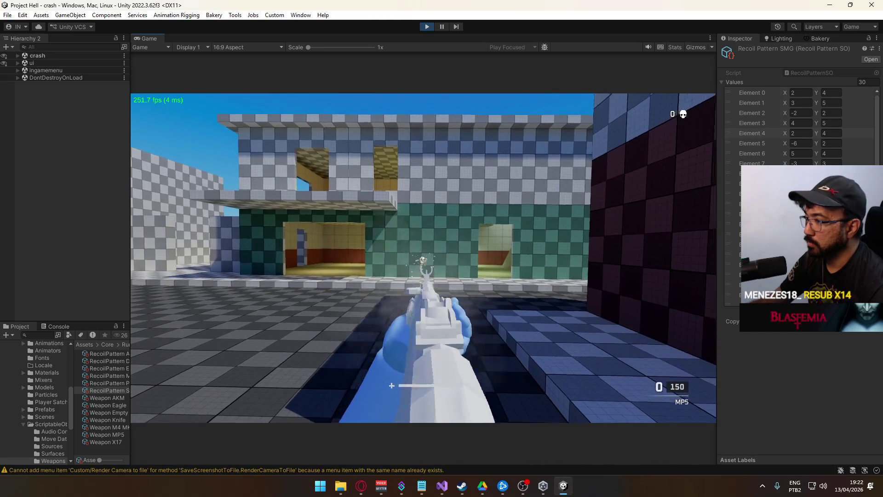
left_click_drag(423, 258, 423, 258)
- Keep firing MP5 bursts at the building to check the softened recoil, reloading between bursts
key("r")
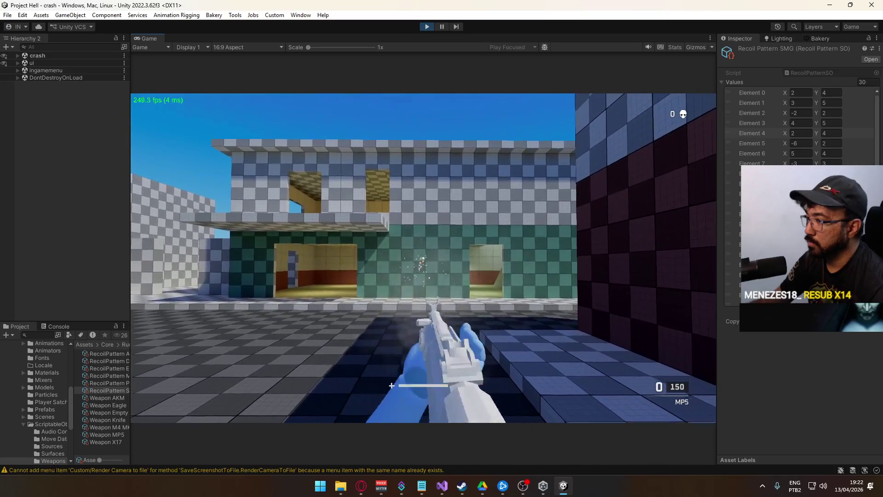
key("super")
key("super")
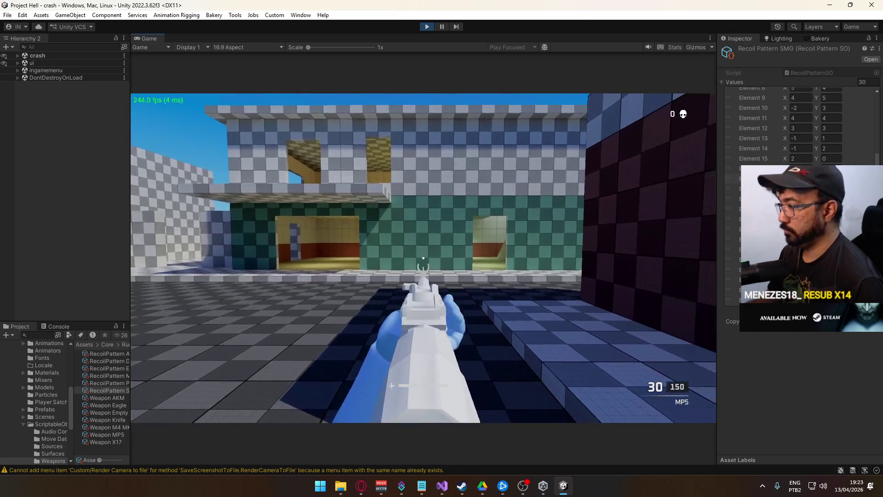
left_click_drag(423, 258, 423, 257)
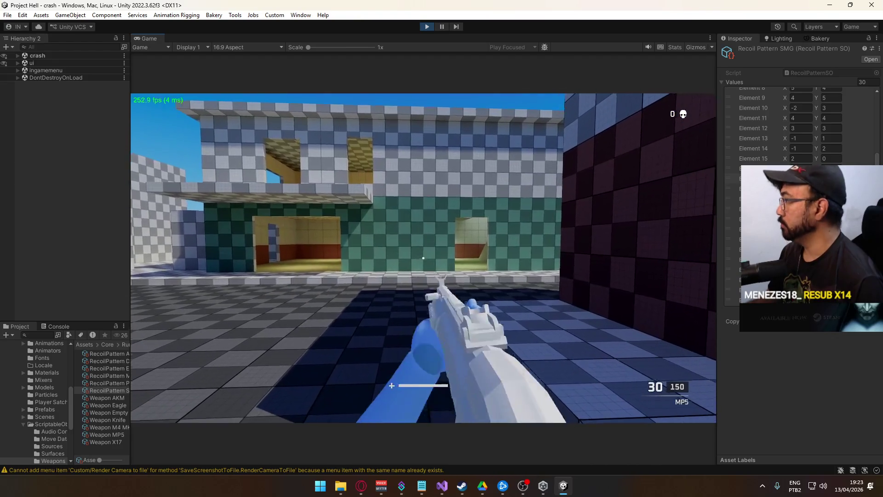
key("super")
key("Escape")
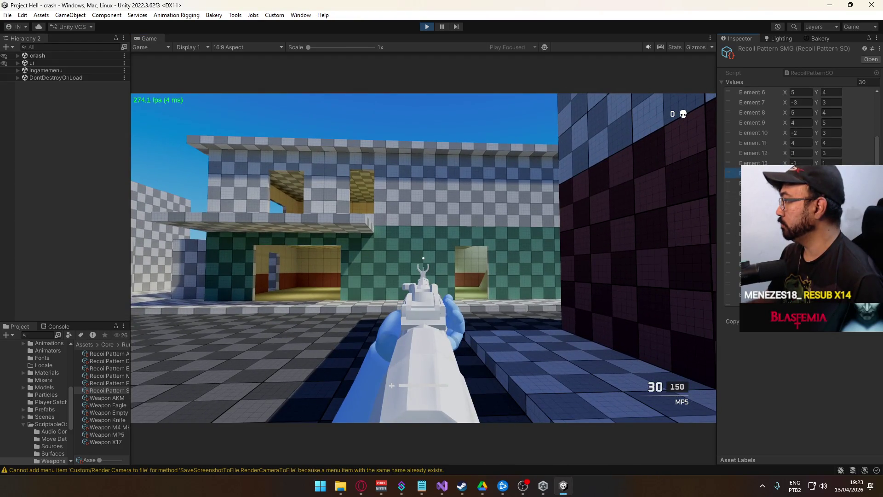
left_click(596, 212)
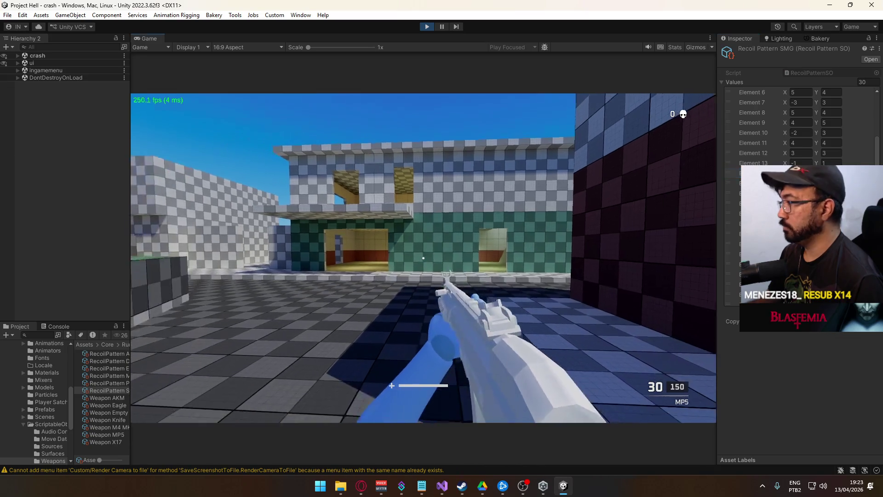
left_click_drag(423, 257, 423, 257)
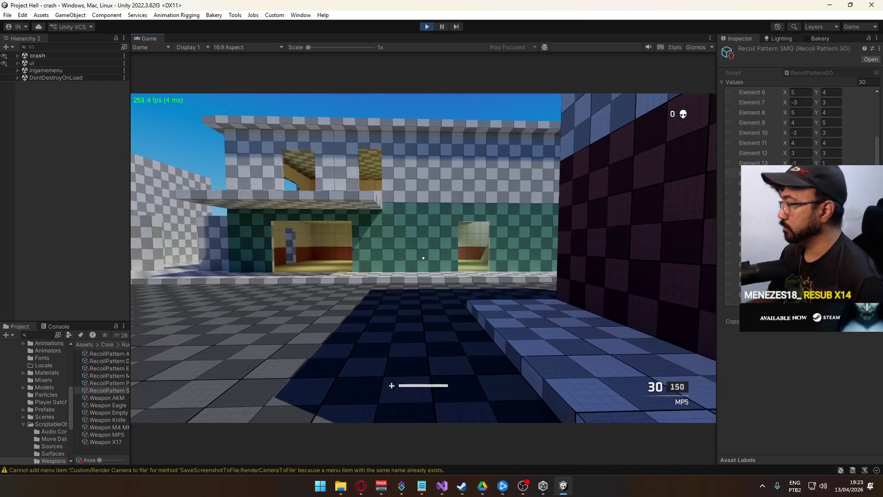
key("super")
key("Escape")
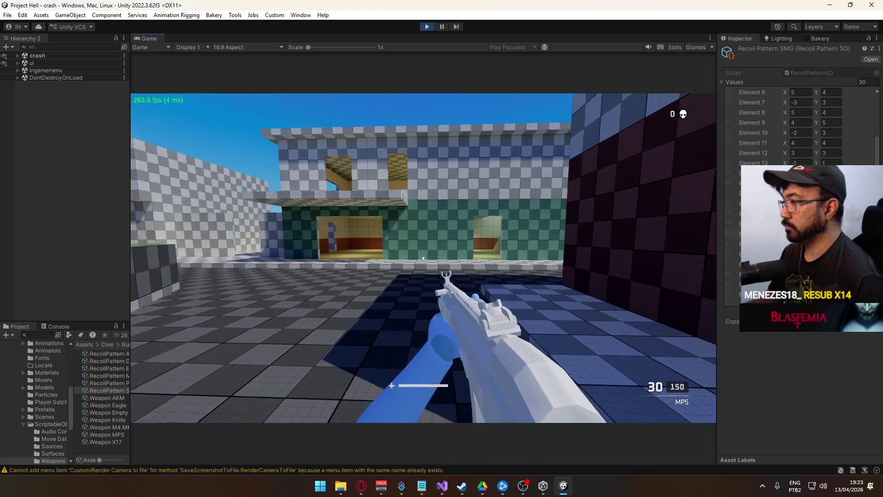
left_click_drag(546, 226, 546, 226)
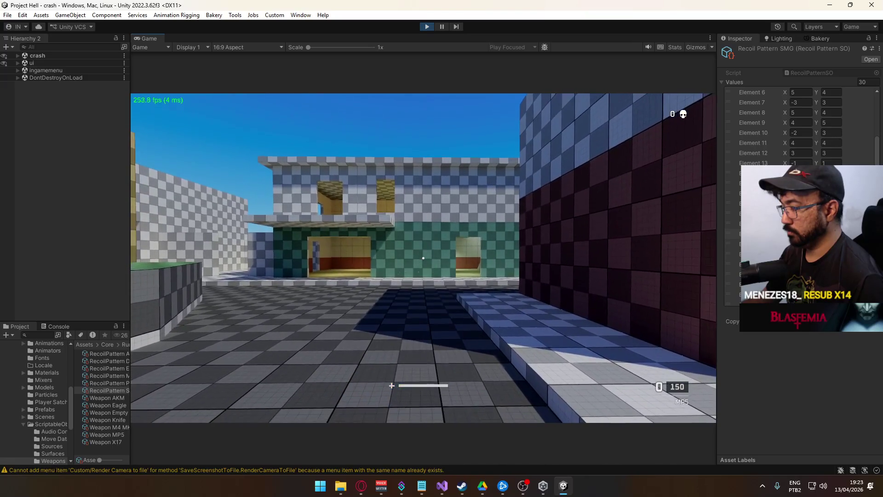
left_click_drag(423, 258, 423, 257)
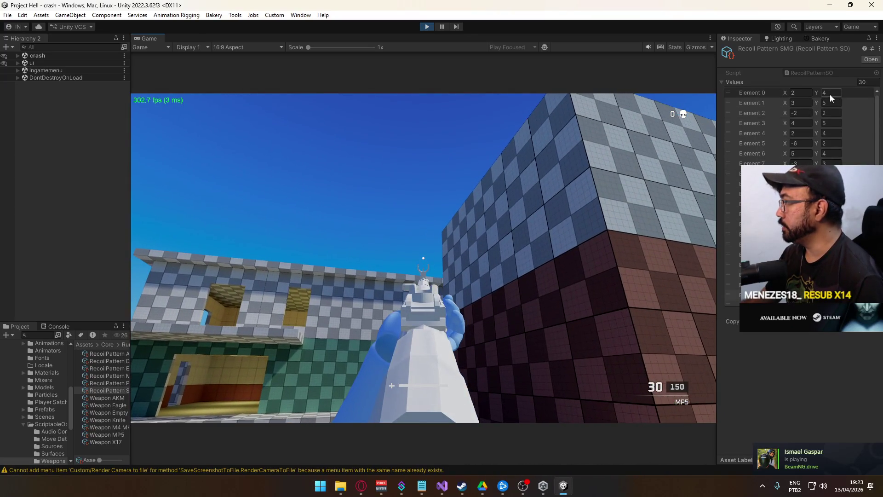
- Lower Element 0's Y recoil to 2, then fire a long MP5 burst and reload
left_click(830, 95)
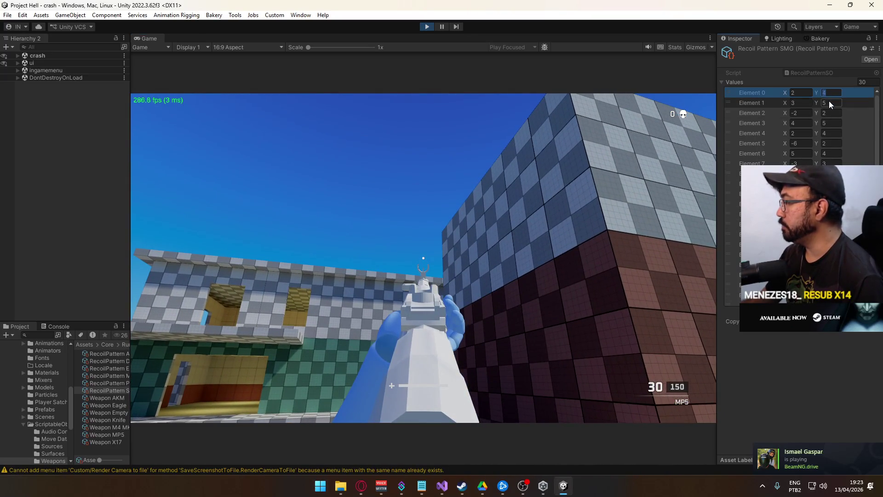
type("2")
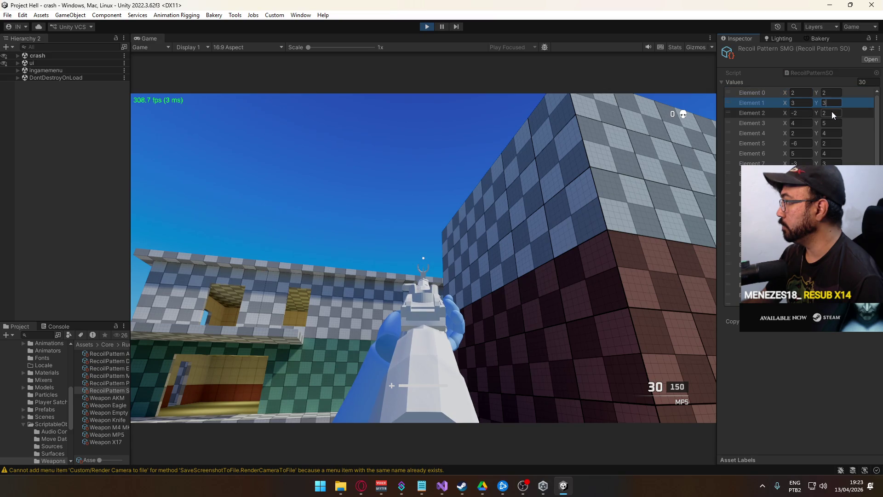
left_click(636, 192)
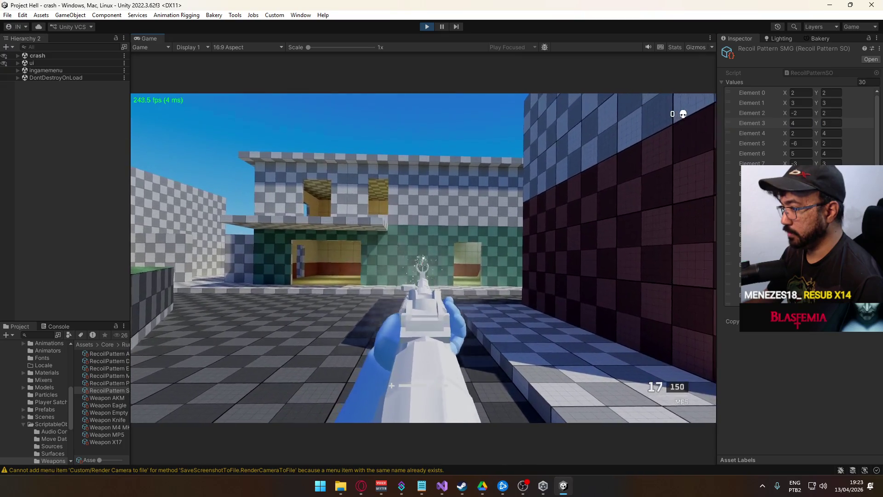
key("super")
left_click(865, 183)
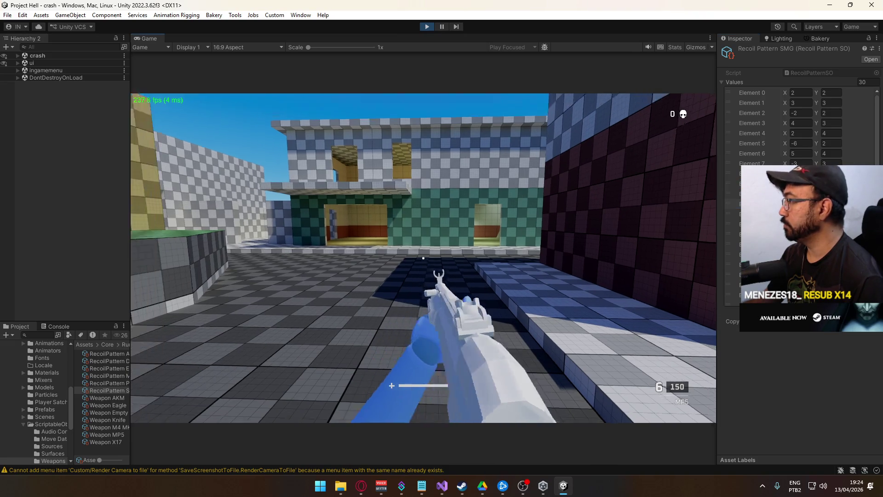
key("r")
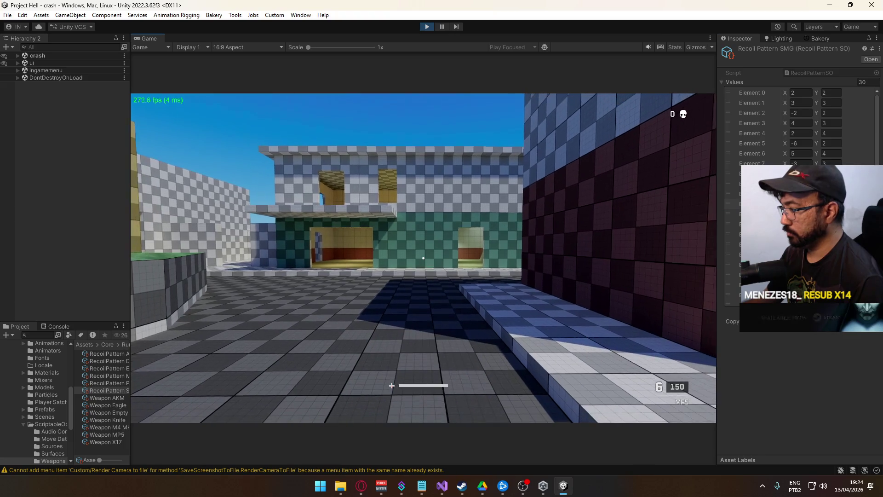
left_click_drag(423, 260, 422, 260)
key("r")
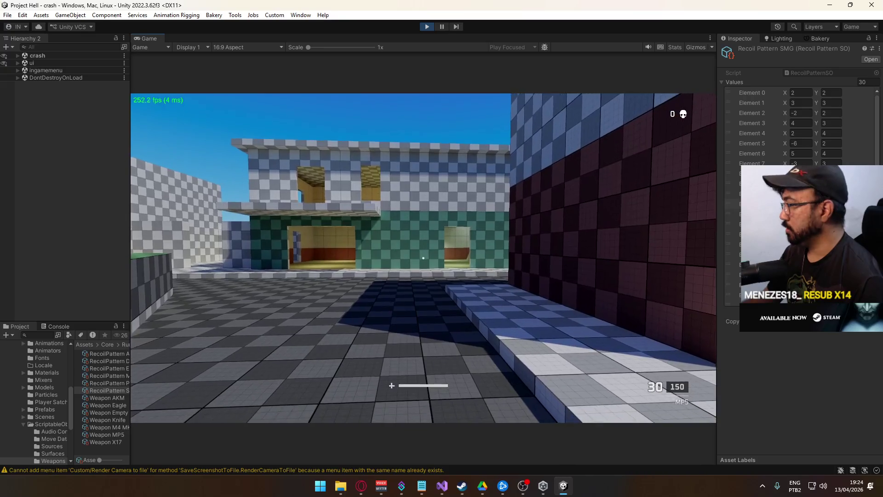
- Confirm the new Element 15 Y value and spray the MP5 twice to test the updated recoil
key("super")
scroll(800, 129, "down", 2)
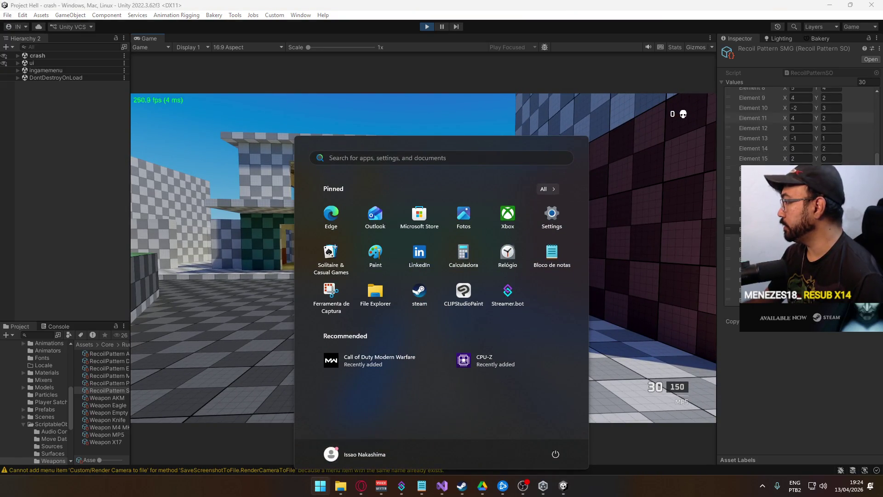
key("super")
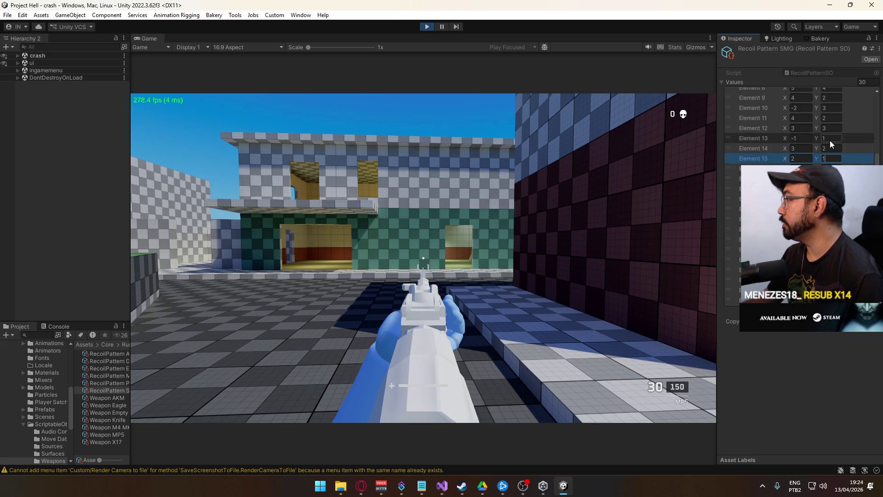
key("Tab")
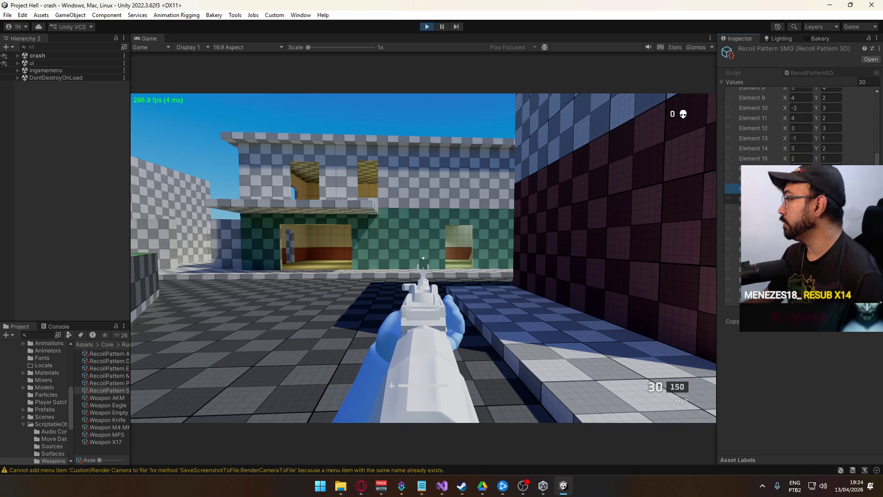
left_click_drag(423, 258, 424, 258)
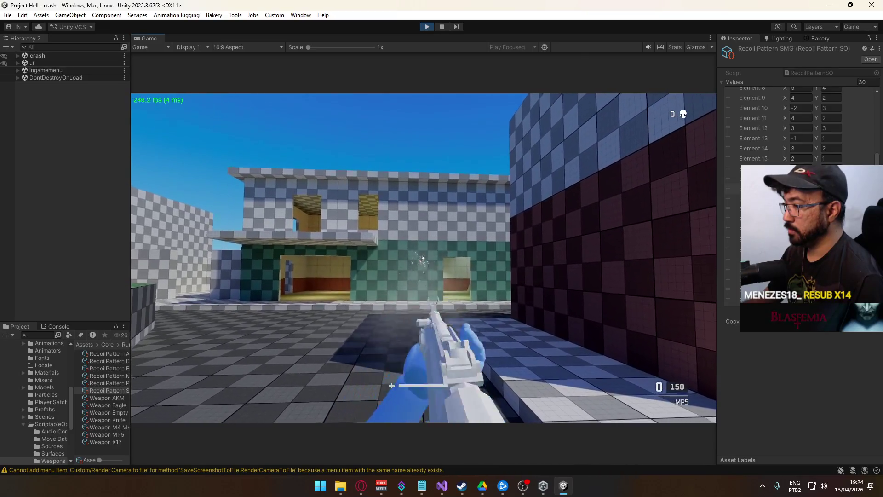
key("super")
key("super")
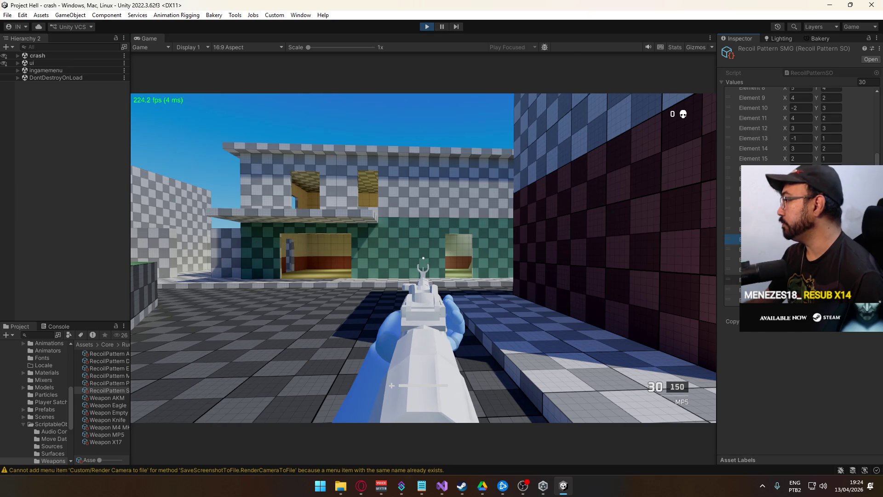
left_click_drag(424, 258, 424, 257)
- Reload the MP5 and fire two long bursts down the street to watch the recoil
key("super")
key("super")
key("r")
key("r")
key("r")
key("r")
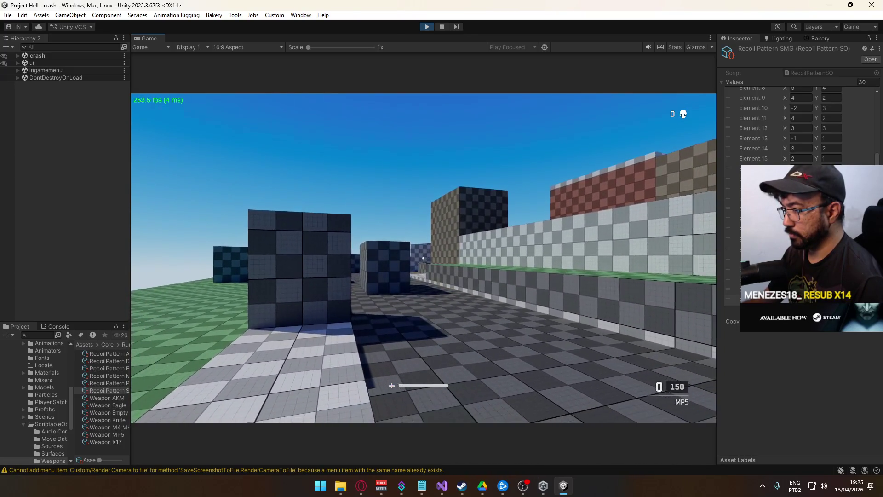
left_click_drag(423, 258, 424, 258)
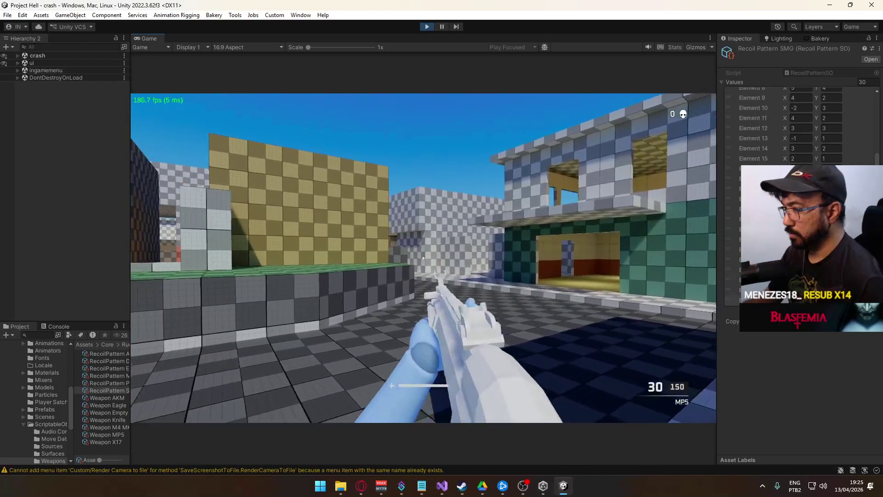
left_click_drag(423, 258, 423, 258)
- Fire several MP5 sprays at the building and down the street, reloading after each
key("Escape")
key("Escape")
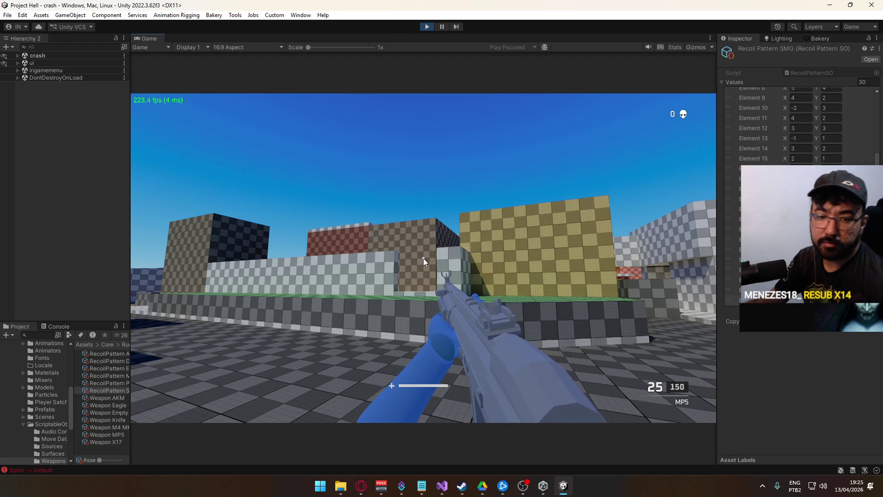
left_click(424, 258)
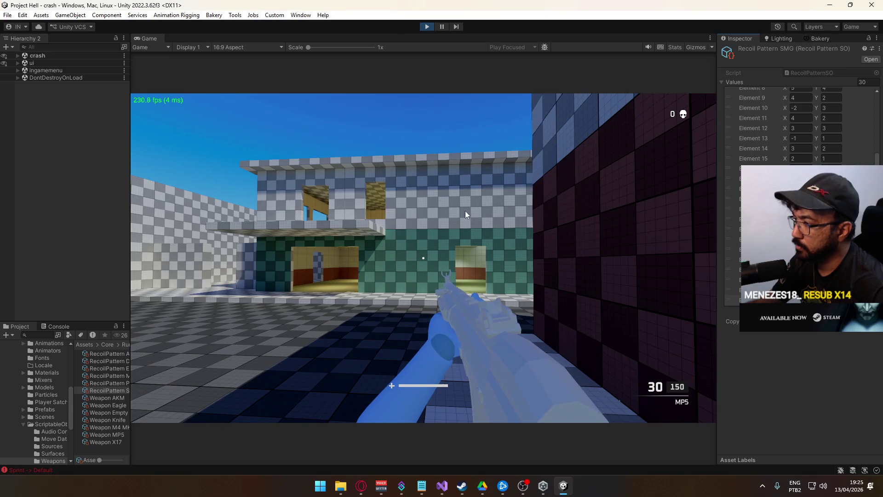
left_click(423, 258)
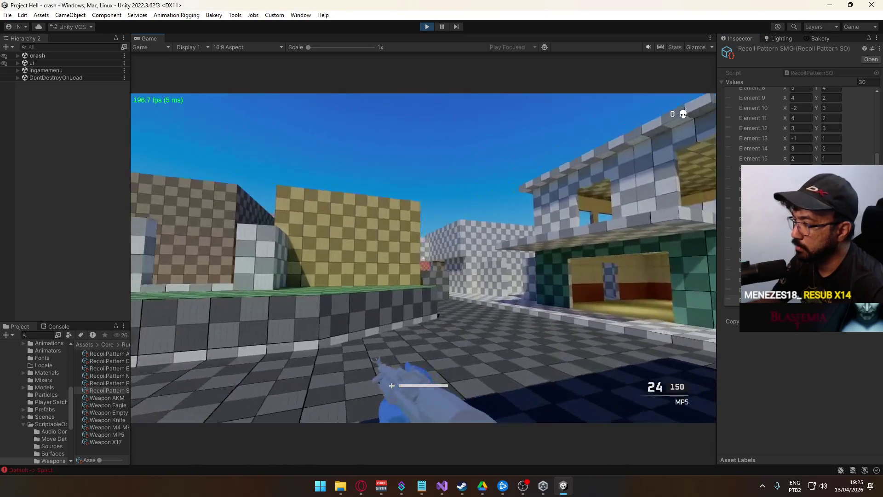
left_click(424, 258)
key("r")
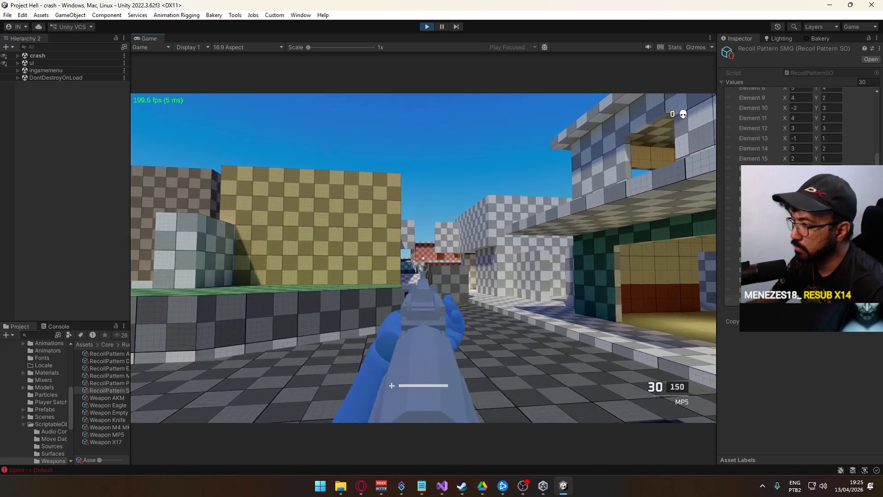
left_click(423, 258)
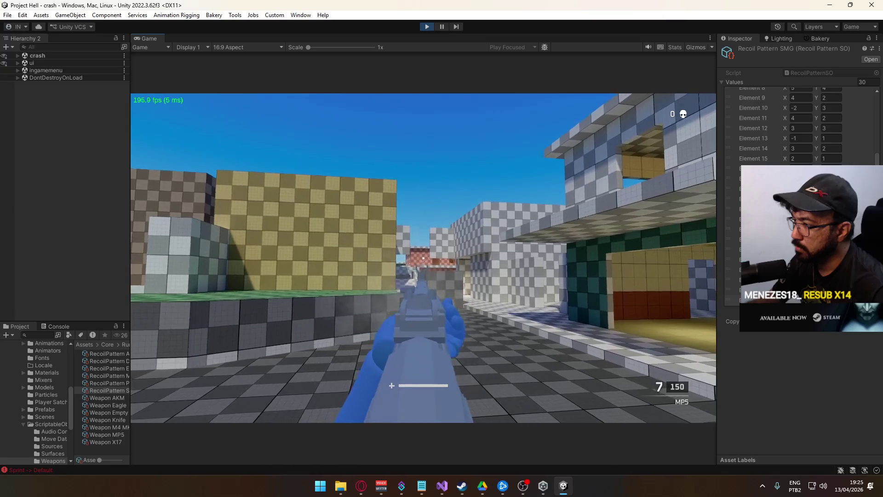
key("r")
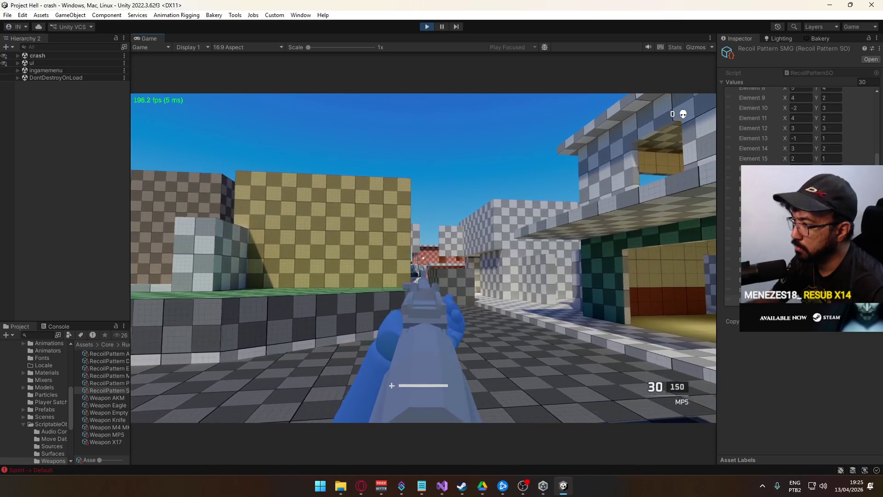
left_click(423, 258)
key("r")
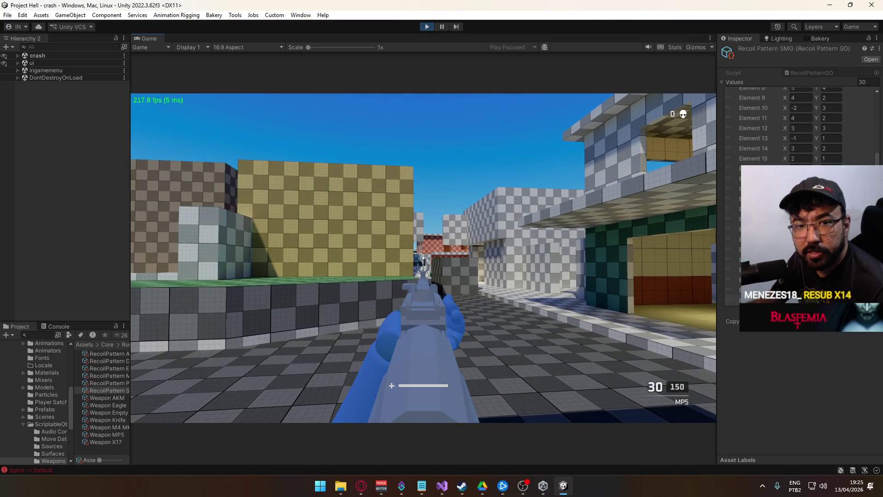
- Fire a few more MP5 sprays with reloads, then choose Leave Match from the pause menu
left_click(423, 258)
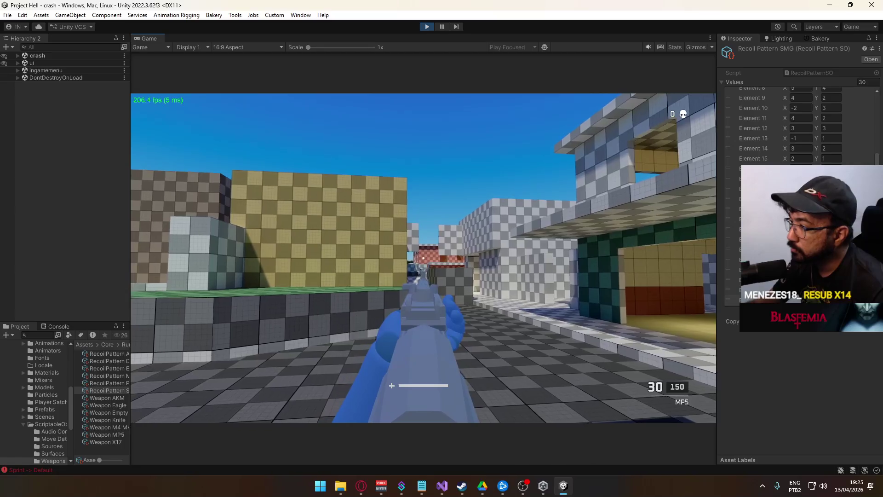
left_click(423, 258)
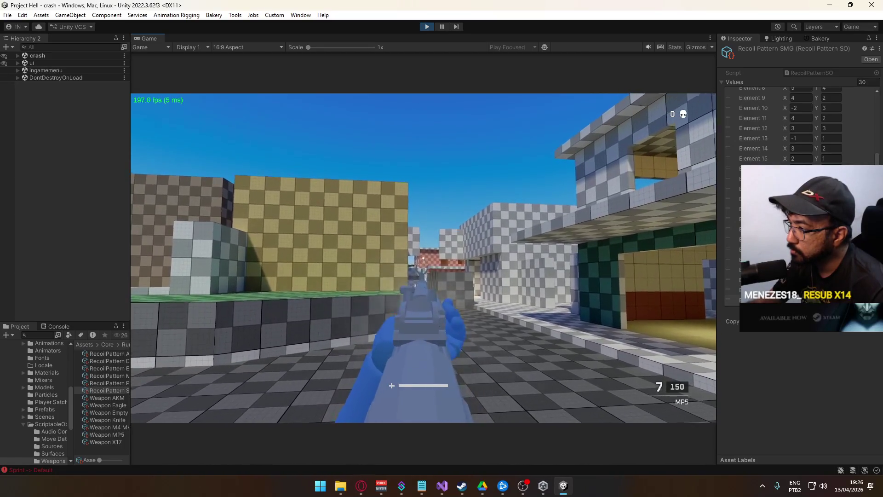
key("r")
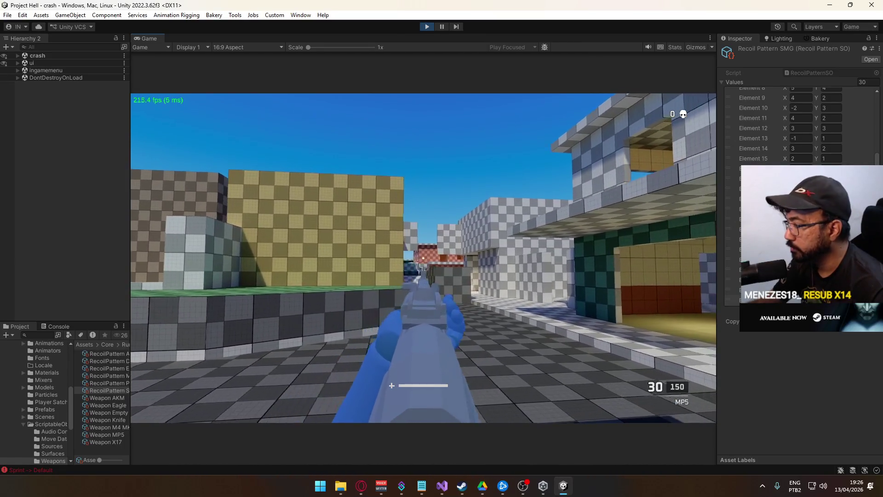
left_click(424, 258)
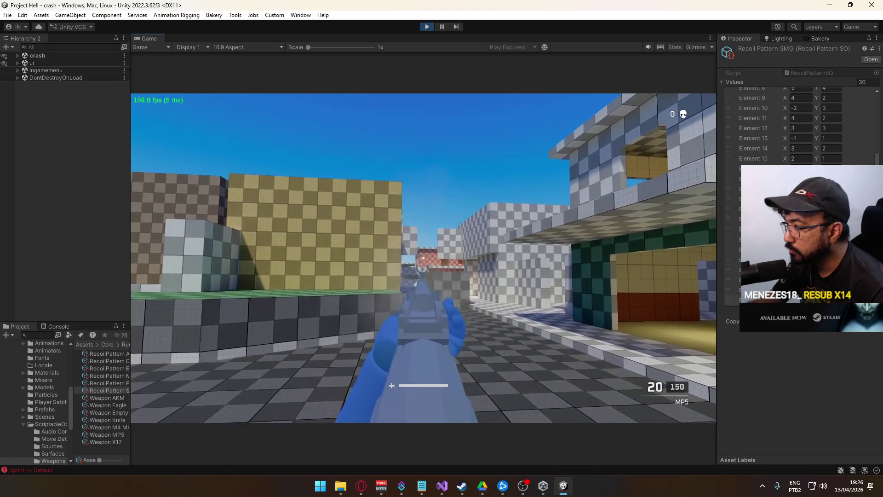
key("r")
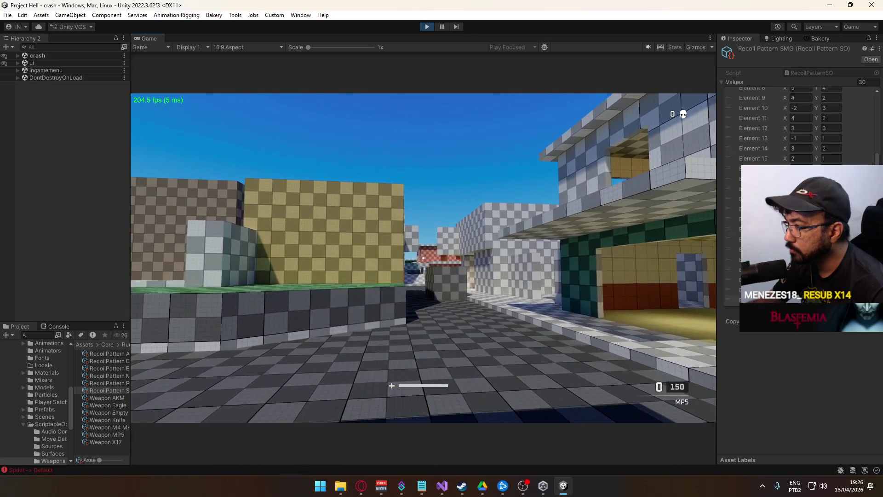
left_click(423, 259)
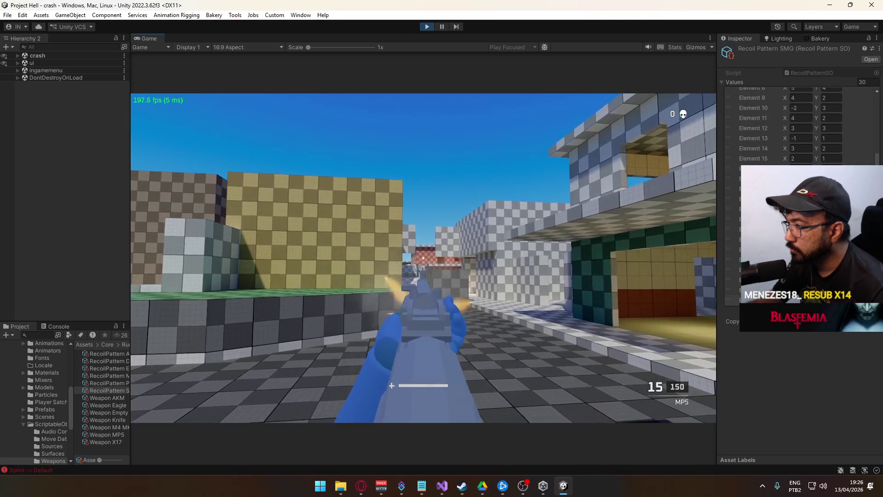
key("r")
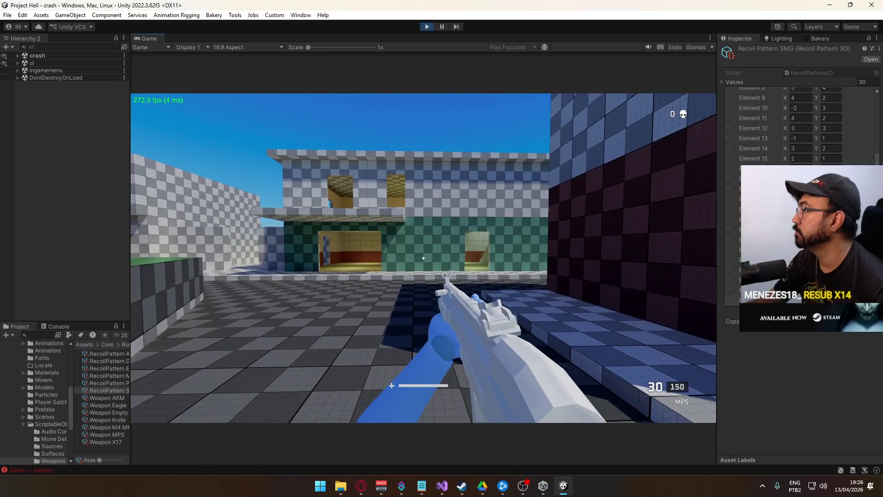
key("Escape")
left_click(199, 374)
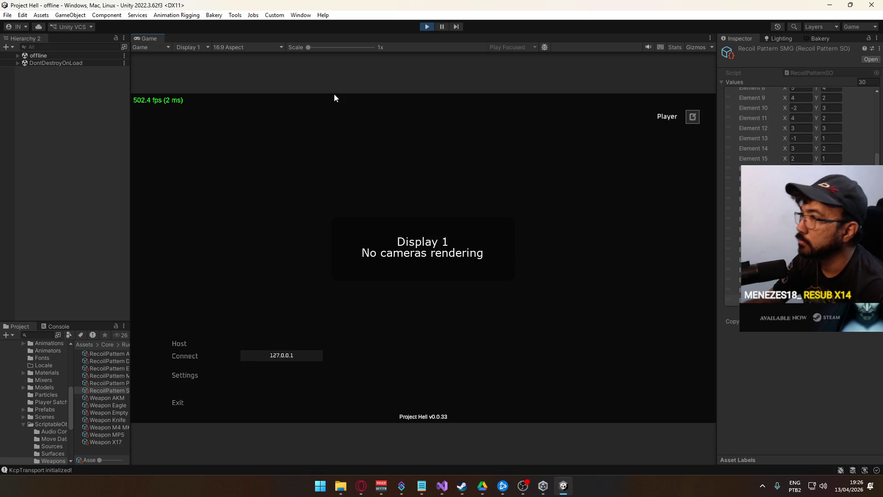
- Stop Play mode and browse the Scenes and Prefabs folders, widening the panels
key("super")
left_click(427, 27)
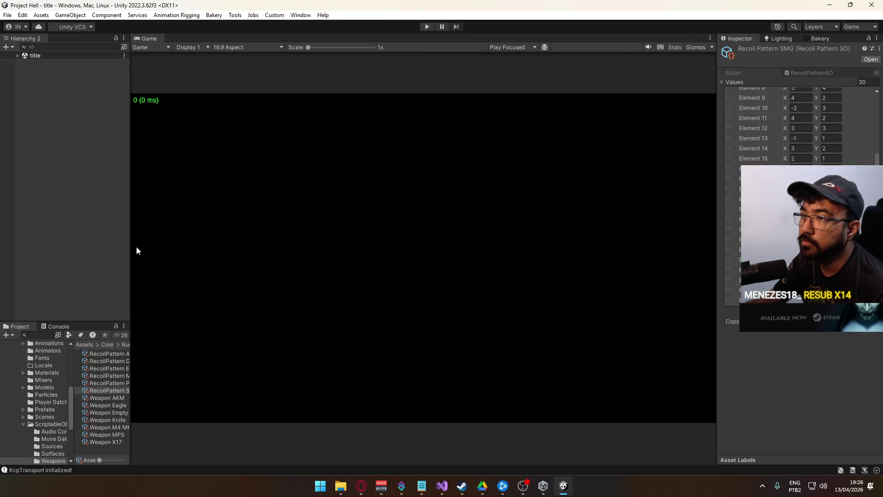
left_click(45, 416)
left_click(23, 423)
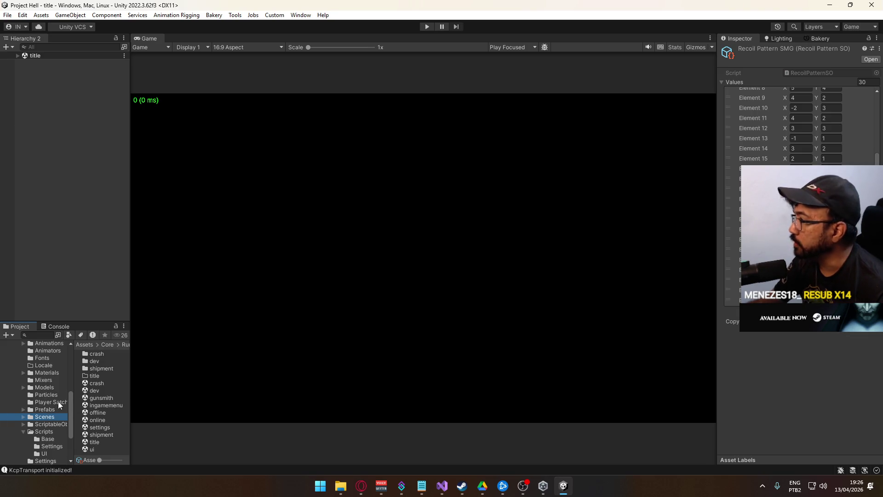
left_click(60, 408)
left_click_drag(131, 398, 158, 399)
- Start the game again and host a Domination match on the Crash map
scroll(107, 379, "down", 3)
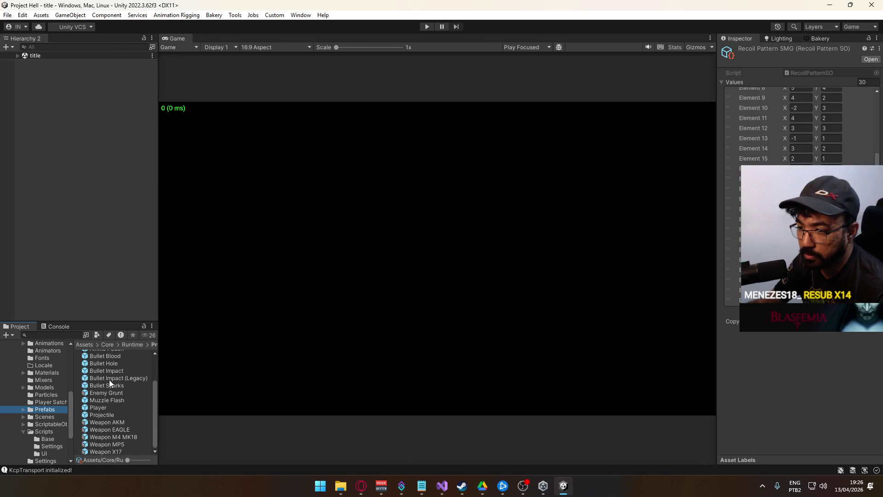
left_click(427, 27)
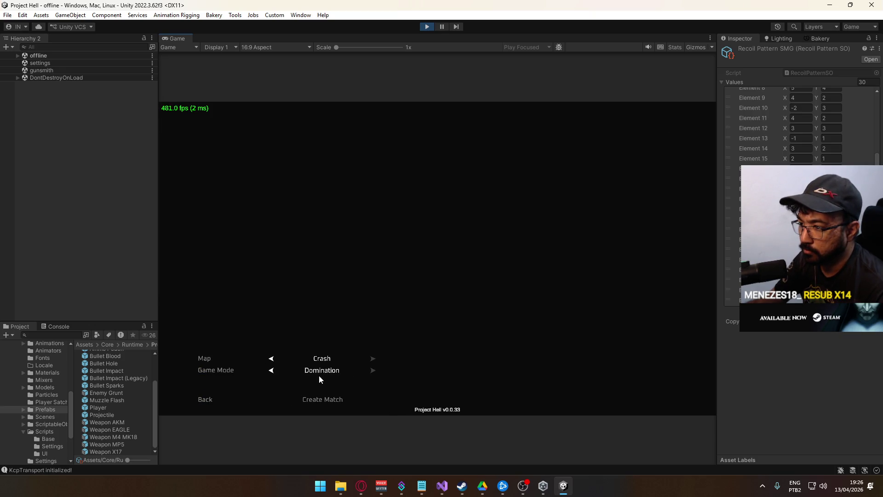
left_click(360, 394)
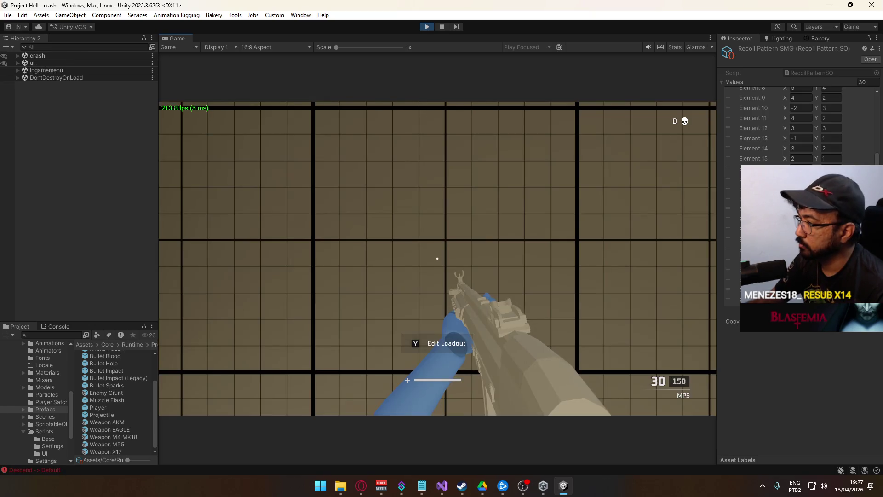
- Equip the AKM as primary weapon and test-fire sprays down the street
key("y")
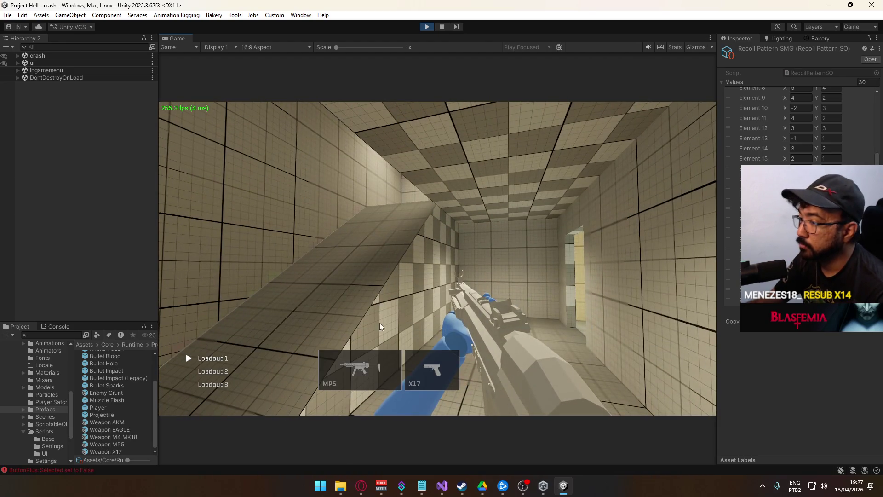
left_click(354, 368)
left_click(218, 327)
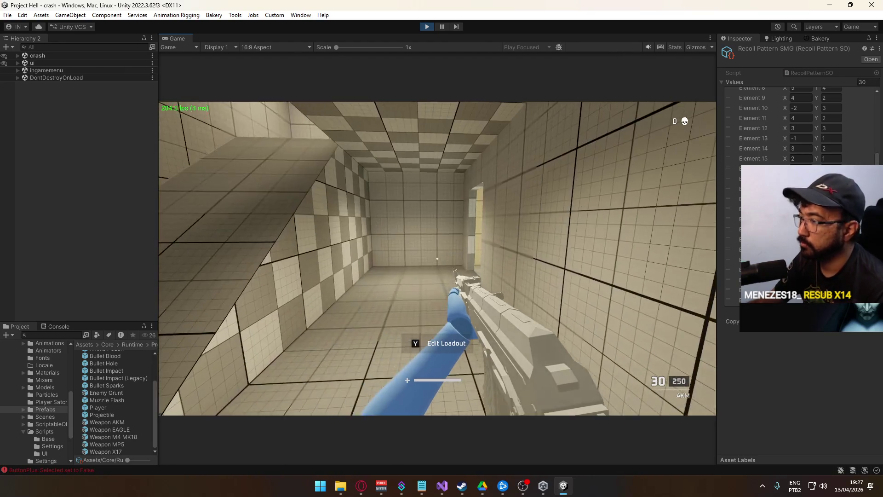
key("w")
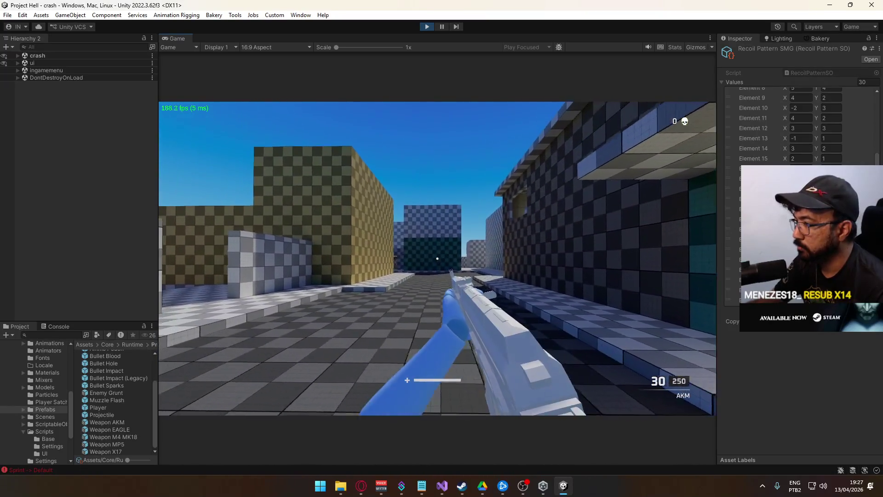
left_click(437, 258)
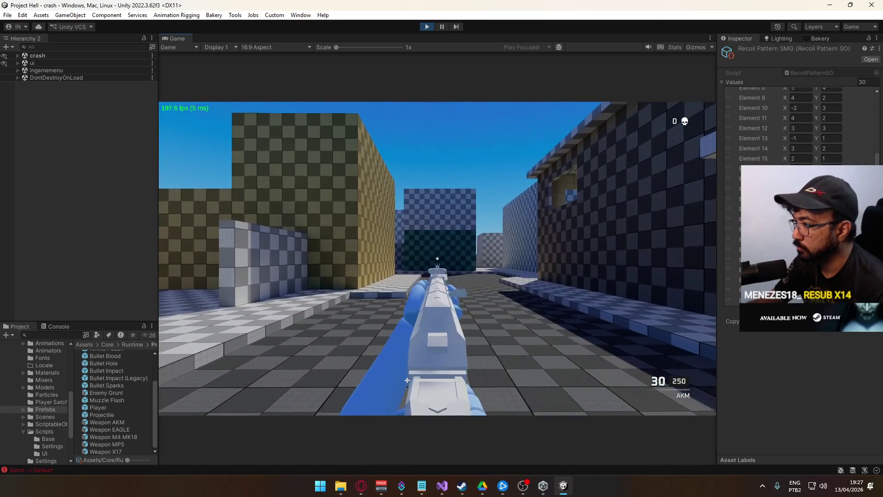
left_click_drag(438, 258, 438, 259)
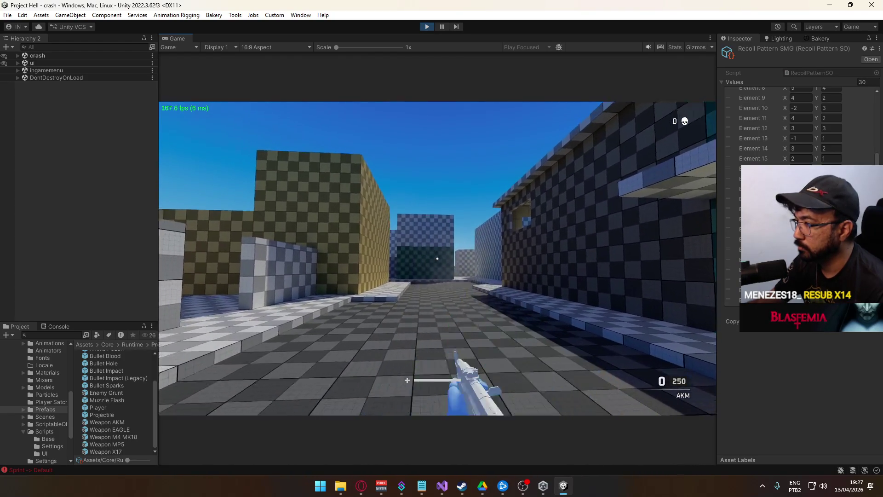
left_click_drag(437, 258, 437, 259)
- Reload the AKM and open the ScriptableObjects folder in the Project window
key("w")
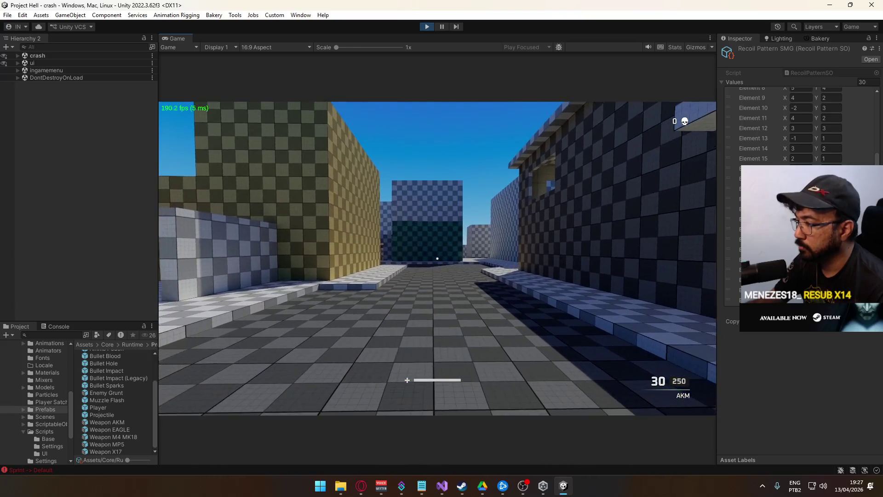
key("super")
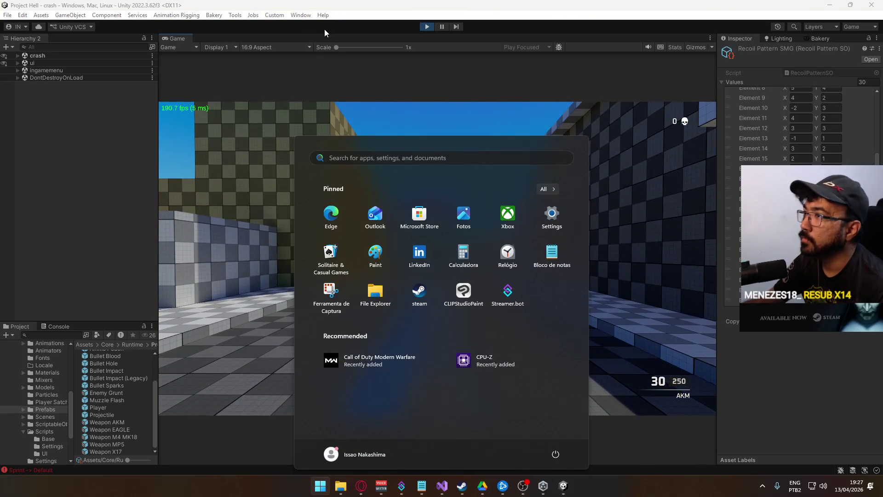
left_click(47, 424)
scroll(115, 378, "up", 3)
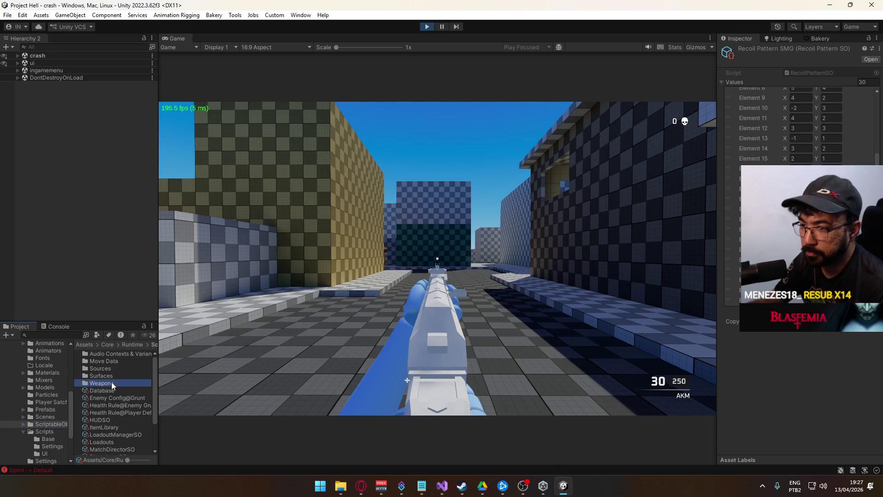
- Open the Weapons folder, test-fire the AKM against RecoilPattern AKM, and compare it with RecoilPattern SMG
double_click(112, 382)
left_click(125, 354)
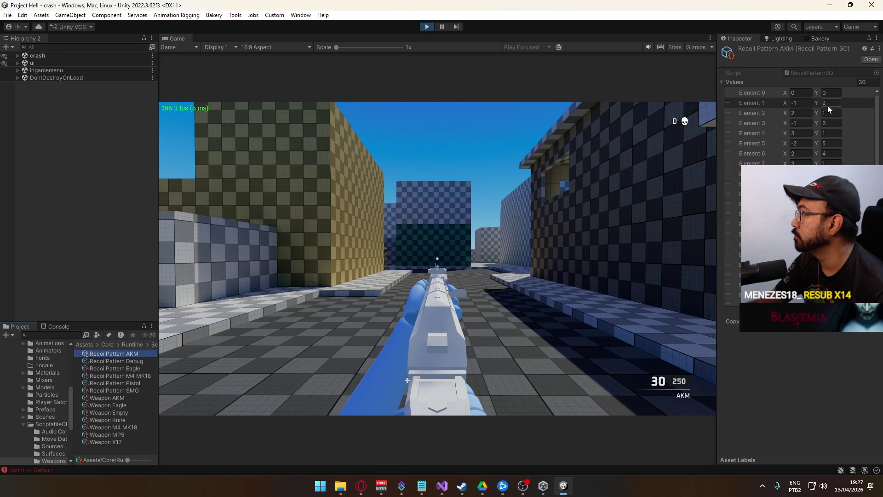
left_click_drag(407, 380, 407, 380)
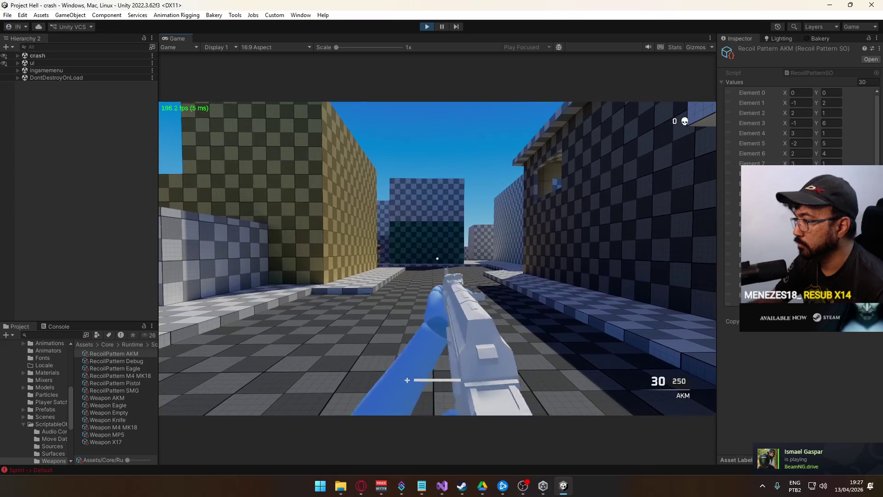
key("super")
left_click(825, 103)
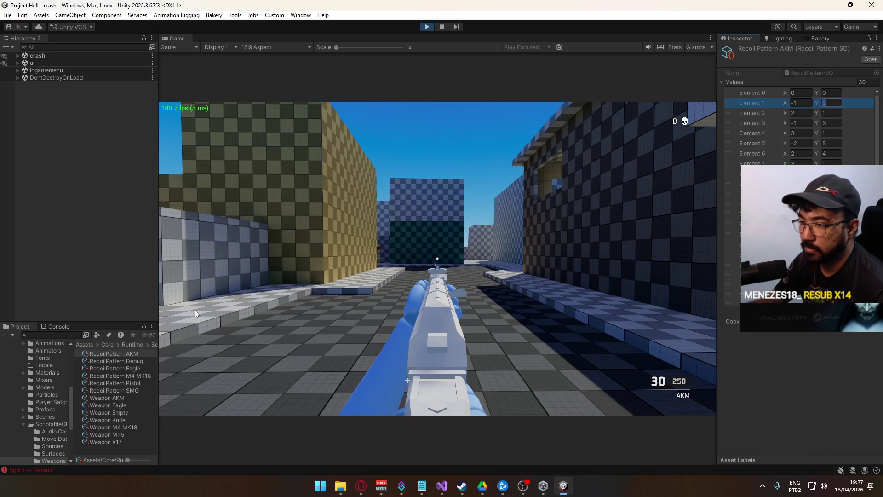
left_click(132, 390)
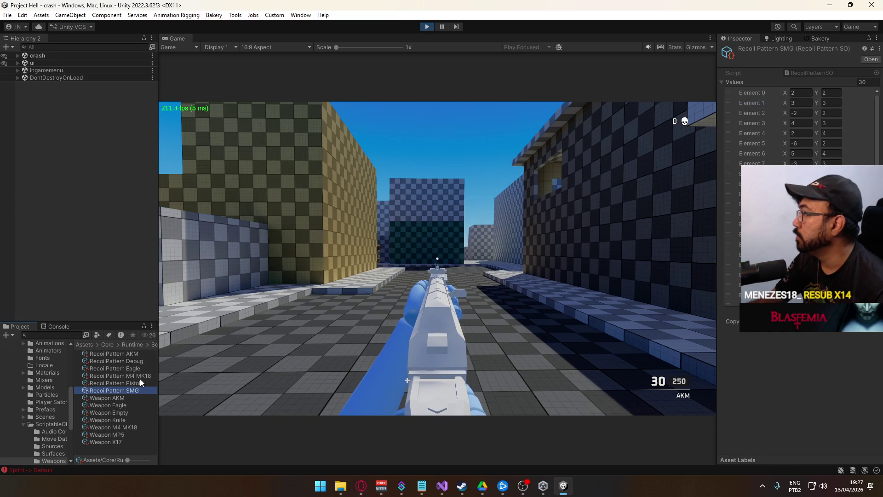
left_click(135, 354)
- Try AKM recoil Y values of 4 and 5 on Elements 0 and 1
left_click(837, 92)
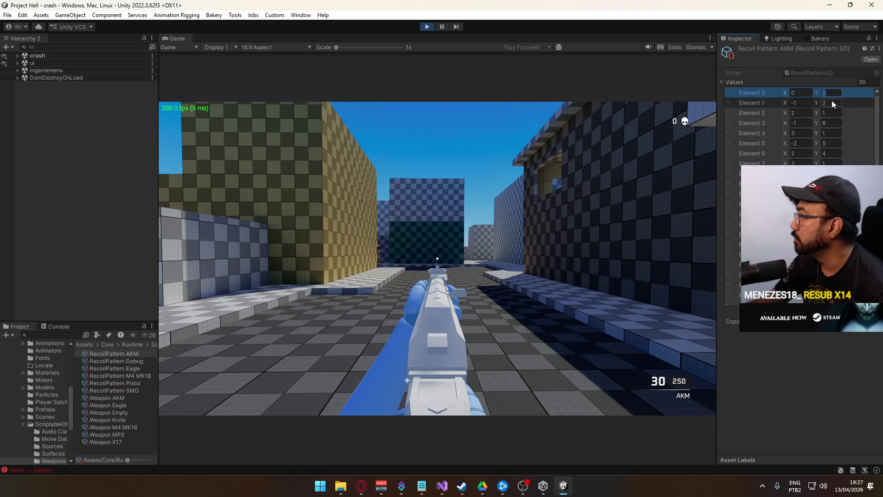
type("4")
left_click(836, 102)
type("5")
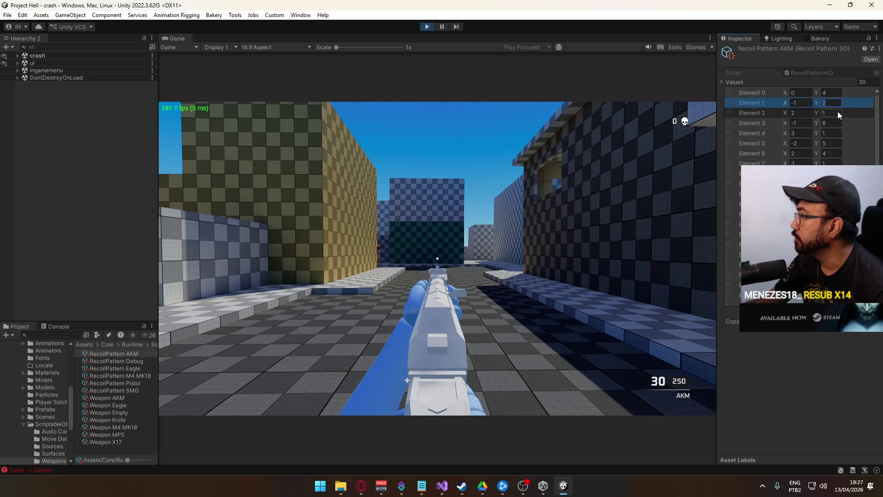
left_click(832, 112)
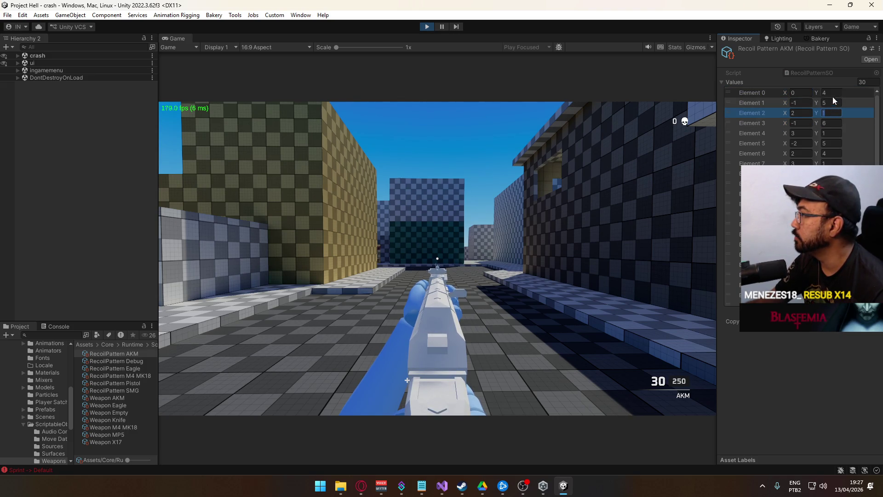
- Set the Y values of Elements 0–4 to 3, 3, 4, 4 and 5
left_click(833, 92)
type("3")
left_click(831, 103)
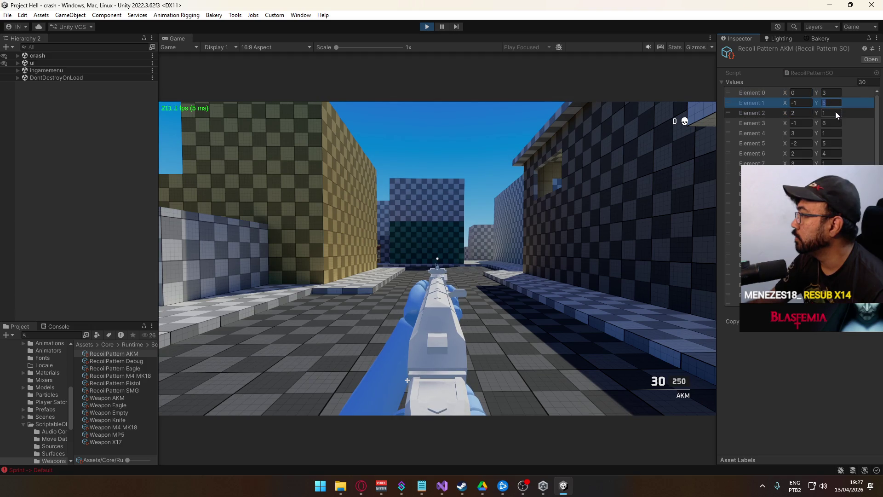
type("3")
left_click(831, 112)
type("4")
left_click(834, 121)
type("4")
left_click(833, 133)
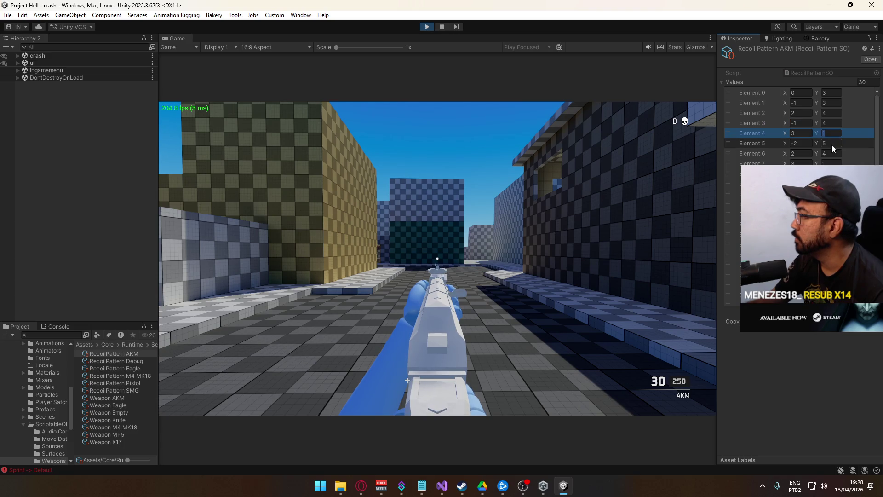
type("5")
left_click(831, 161)
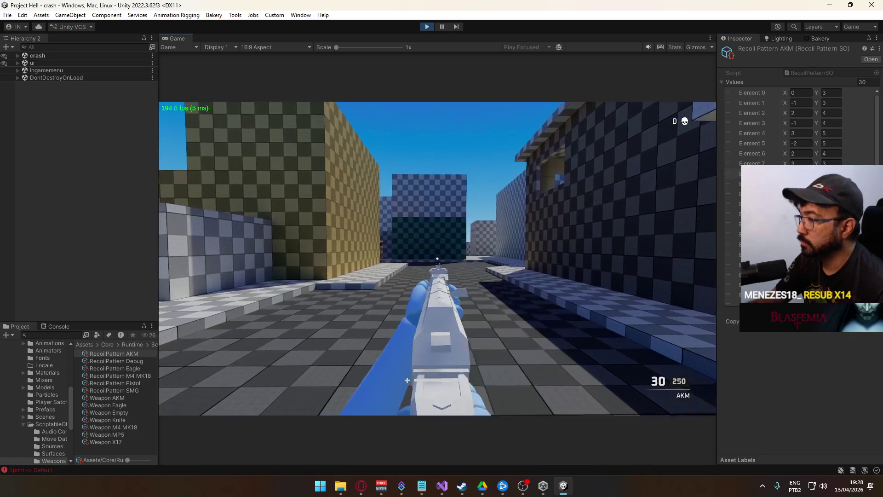
- Test-fire the AKM with the new pattern and reload it
left_click(437, 259)
left_click_drag(437, 259, 438, 259)
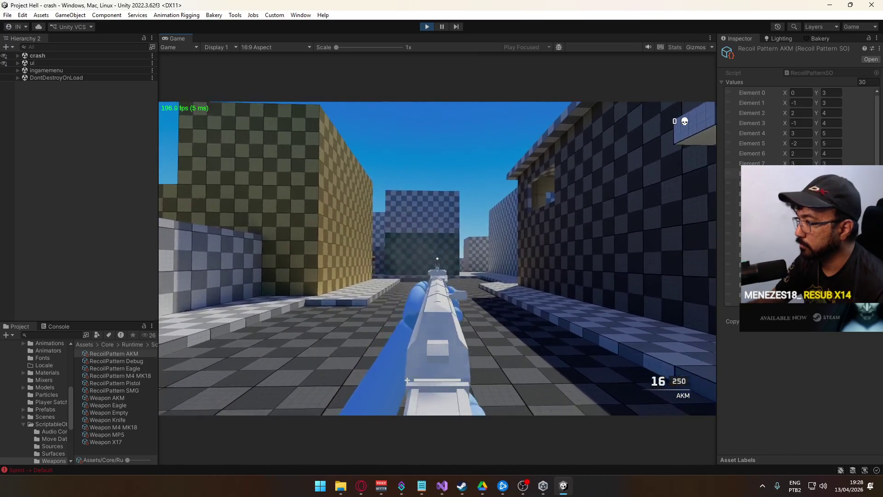
key("super")
key("super")
key("r")
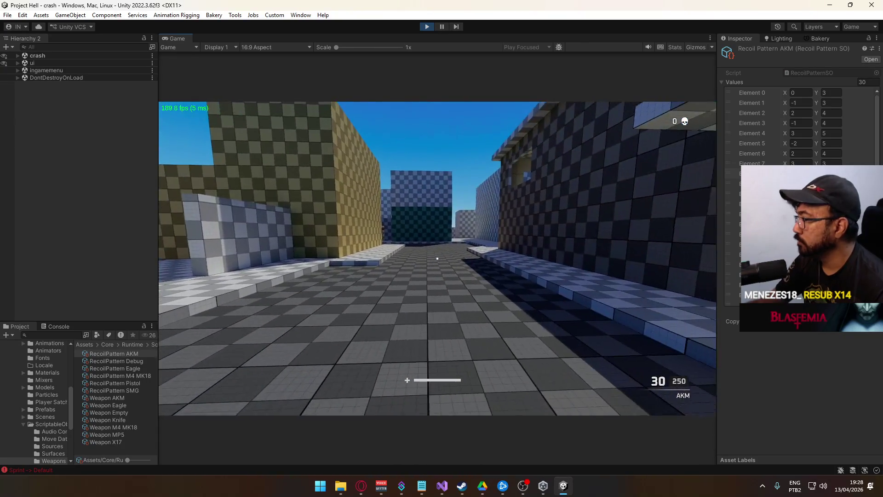
key("super")
key("super")
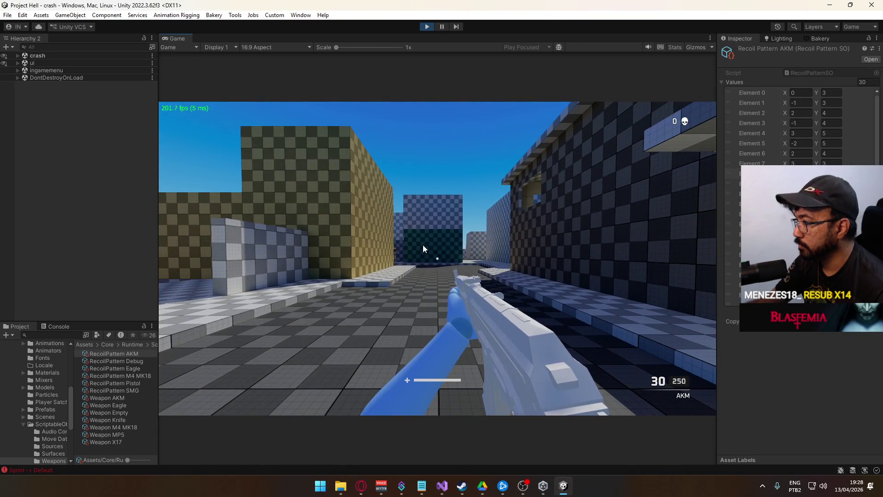
key("super")
key("super")
- Lower the Y of AKM Elements 1 and 3 to 1, then test-fire and reload
left_click(831, 103)
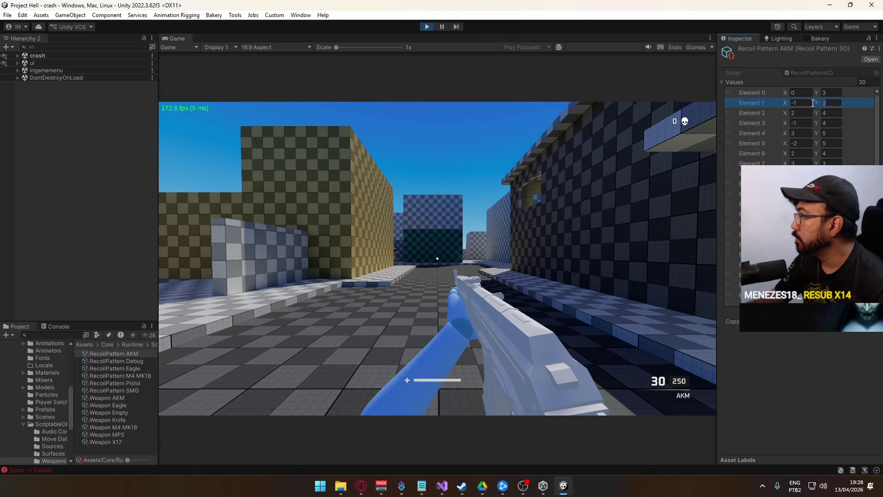
type("1")
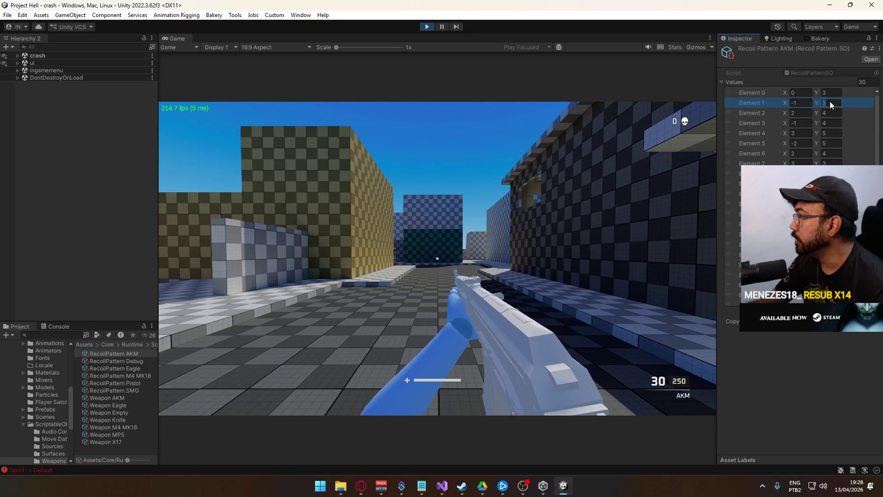
left_click(835, 123)
type("1")
key("Return")
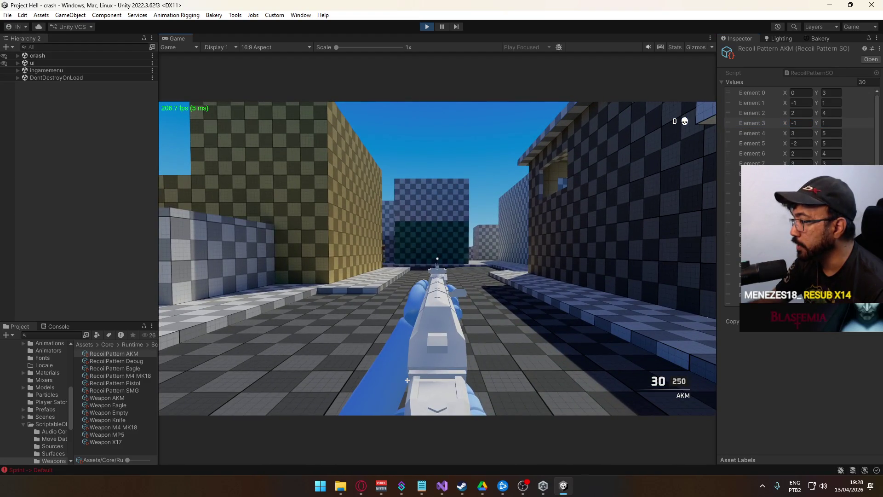
left_click_drag(407, 380, 407, 380)
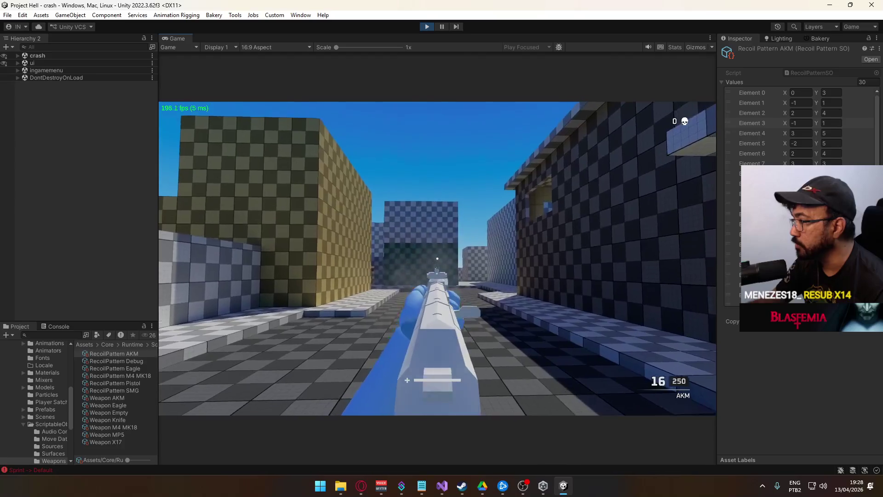
left_click_drag(437, 259, 437, 259)
key("r")
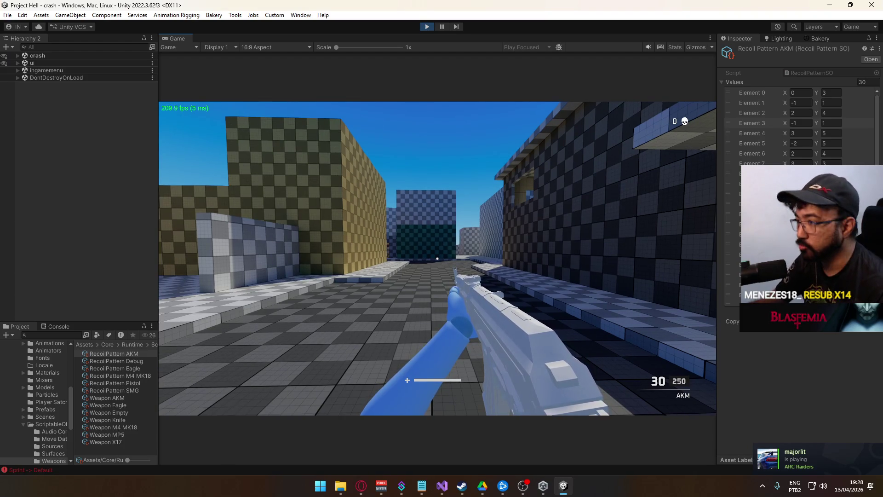
- Set Element 4's Y to 2 and fire several AKM bursts, reloading between them
key("super")
key("Escape")
left_click(831, 133)
type("2")
left_click(525, 220)
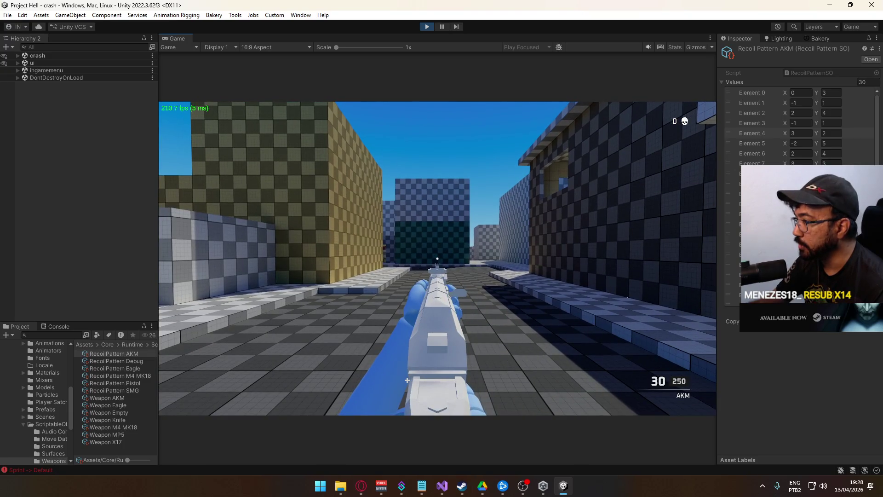
left_click_drag(407, 380, 407, 380)
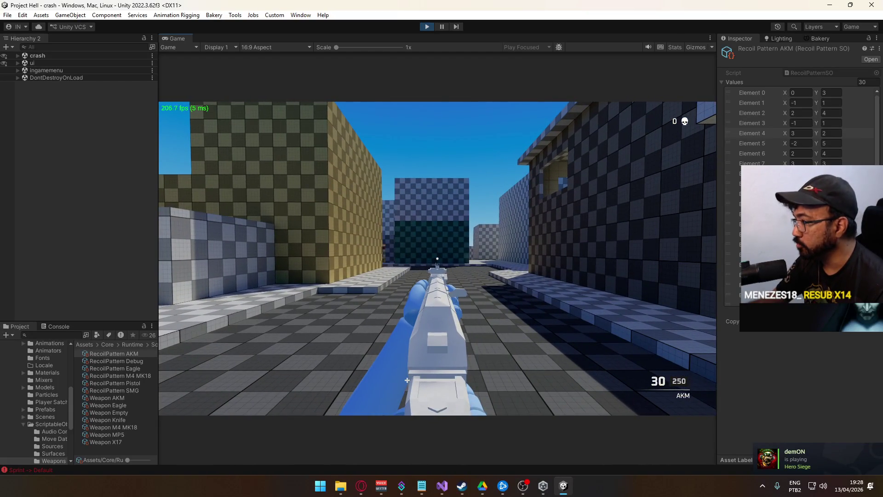
left_click_drag(407, 380, 407, 380)
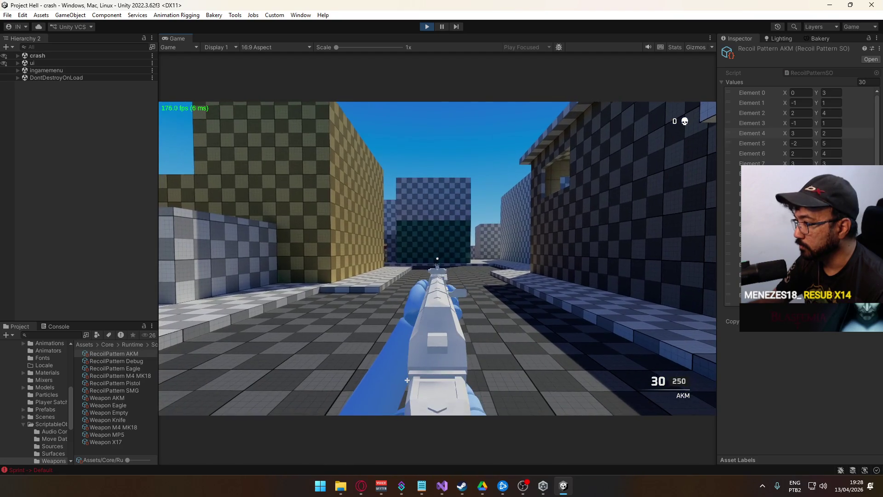
left_click_drag(407, 380, 407, 380)
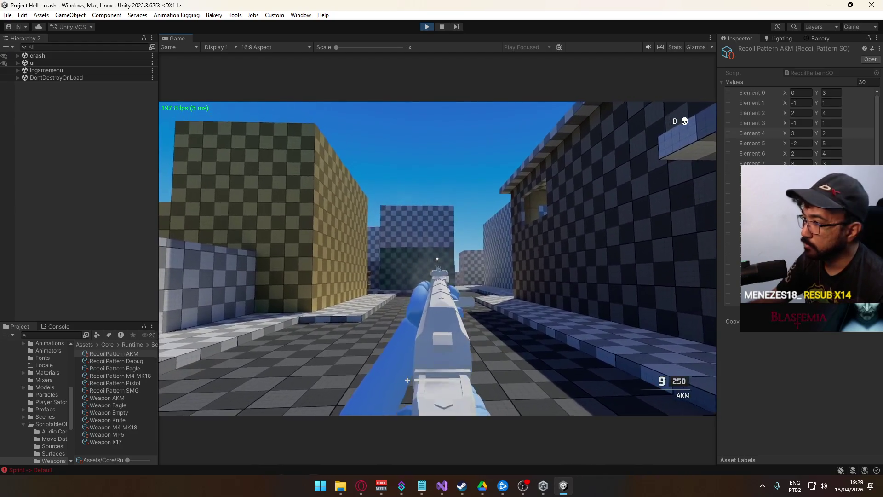
key("r")
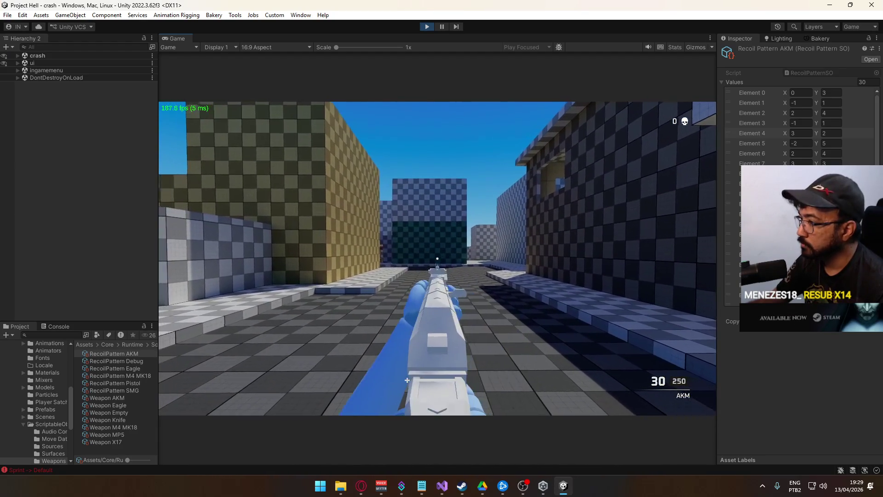
left_click_drag(407, 380, 407, 380)
left_click_drag(437, 259, 438, 259)
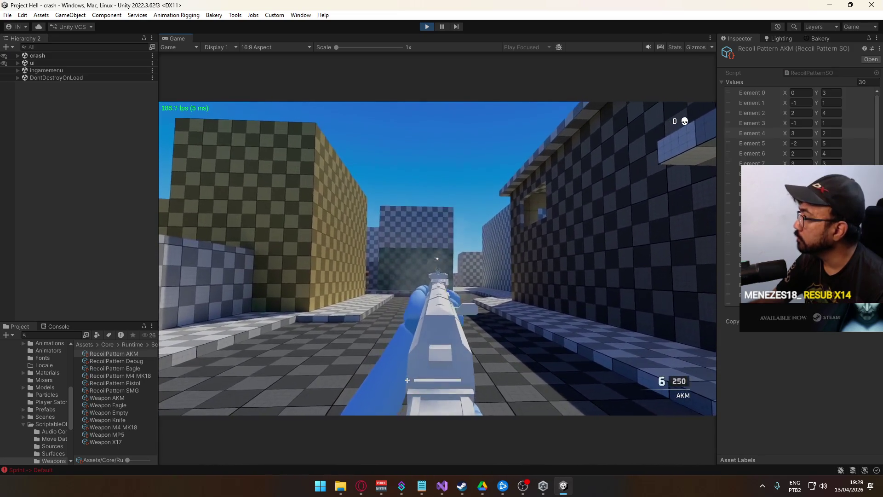
key("r")
key("super")
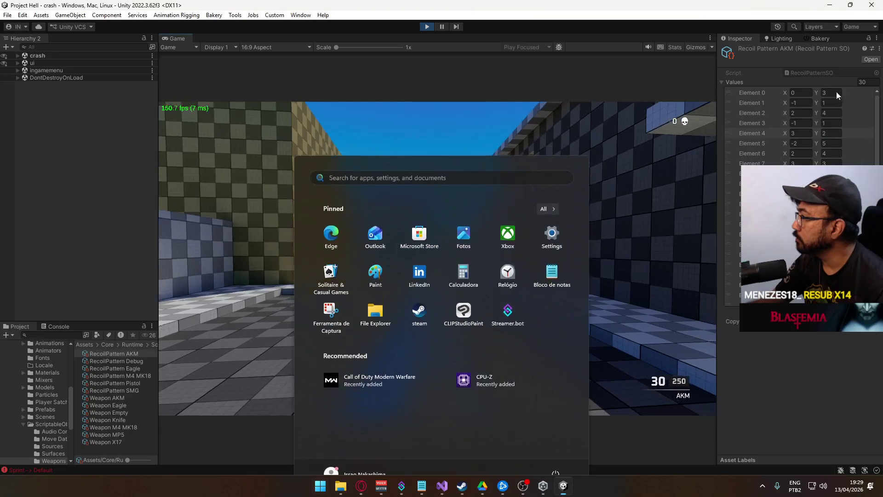
- Set the AKM recoil Y to 2 for Elements 0 and 2, and 3 for Element 5
left_click(833, 101)
left_click(829, 112)
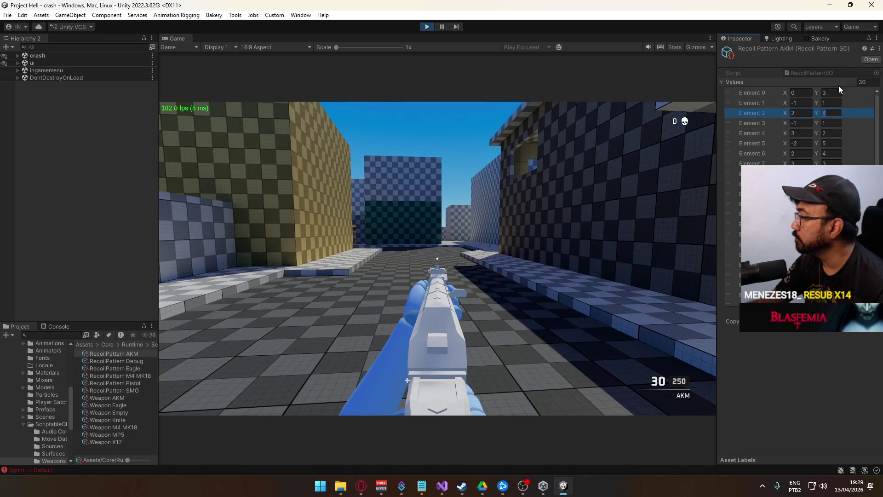
left_click(827, 92)
type("2")
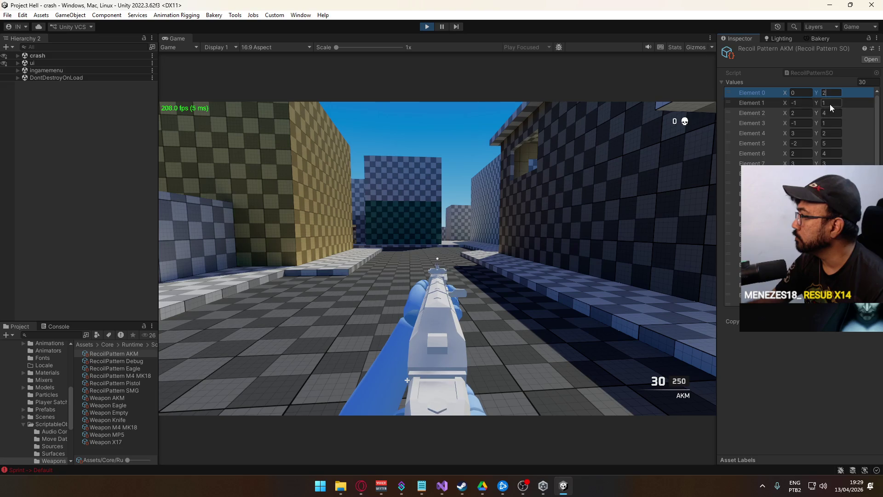
left_click(830, 103)
left_click(829, 113)
type("2")
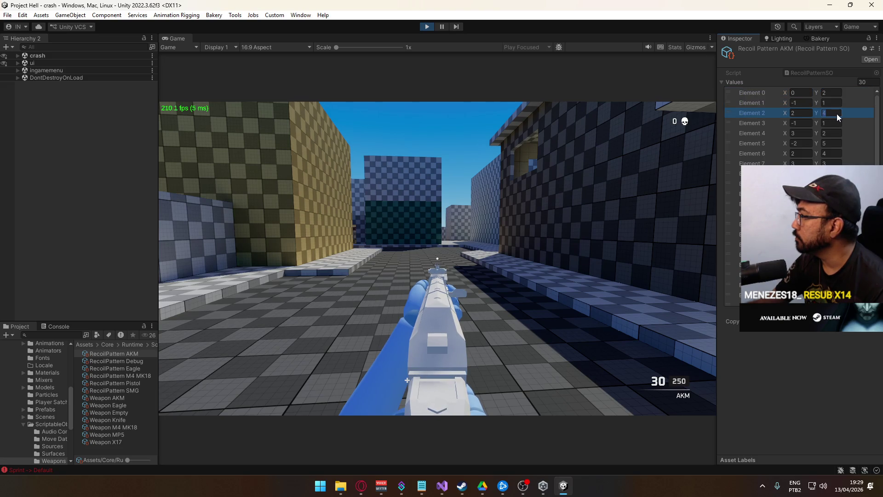
left_click(830, 143)
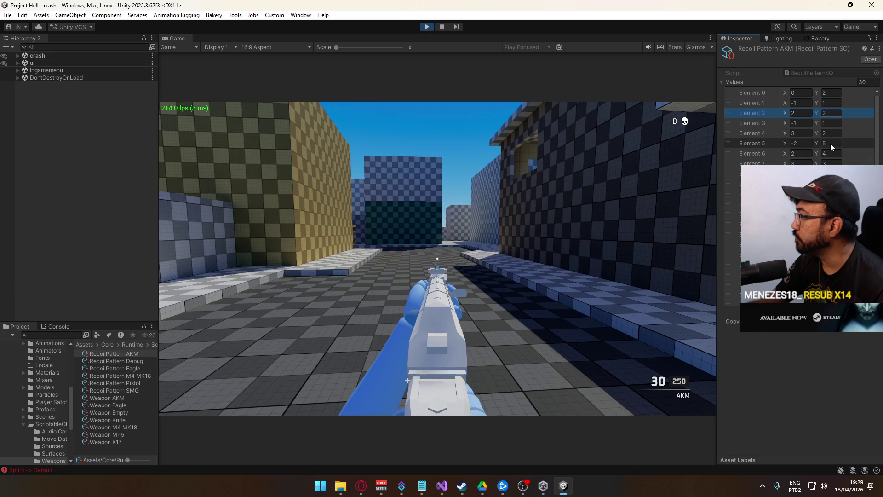
type("3")
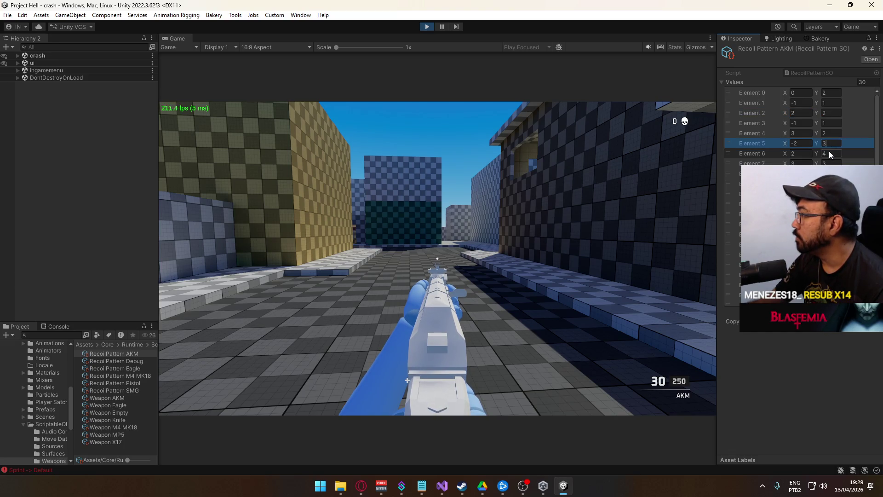
- Walk forward in the Game view, fire the AKM and reload to test the recoil
left_click(562, 212)
key("w")
left_click(562, 213)
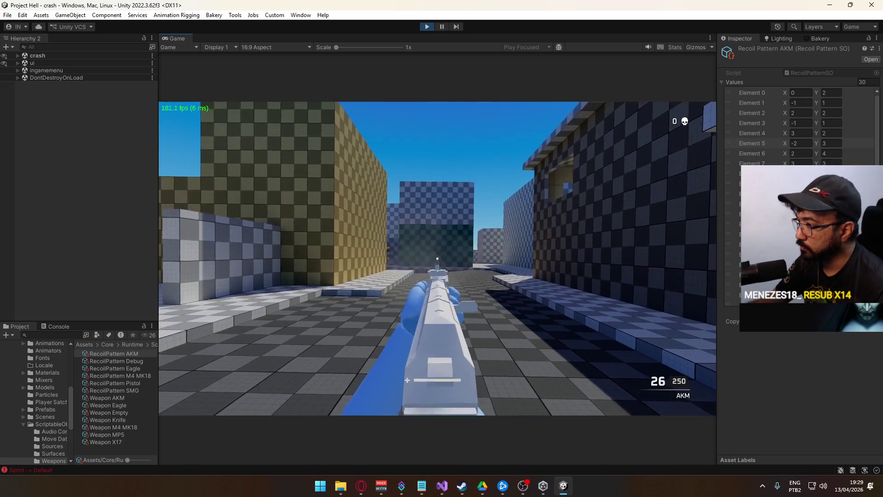
left_click(562, 212)
key("r")
key("super")
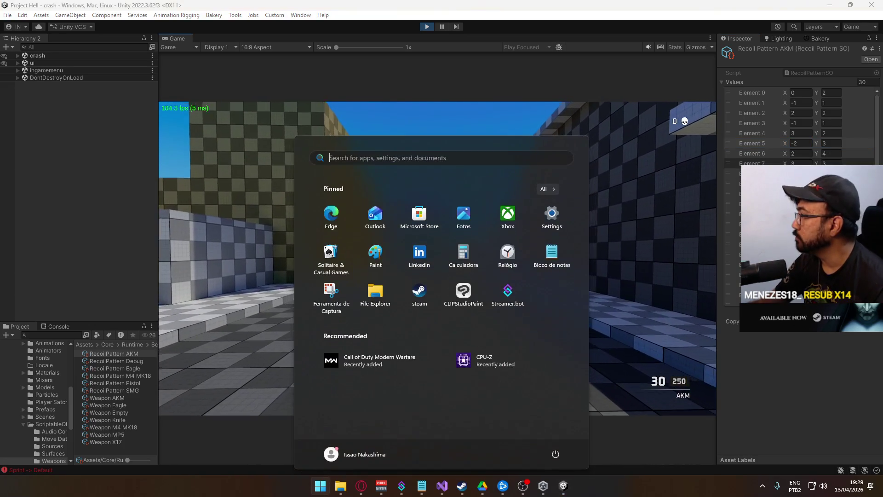
key("Escape")
- Fire a full-auto AKM spray down the corridor, then reselect Element 5's Y value
key("super")
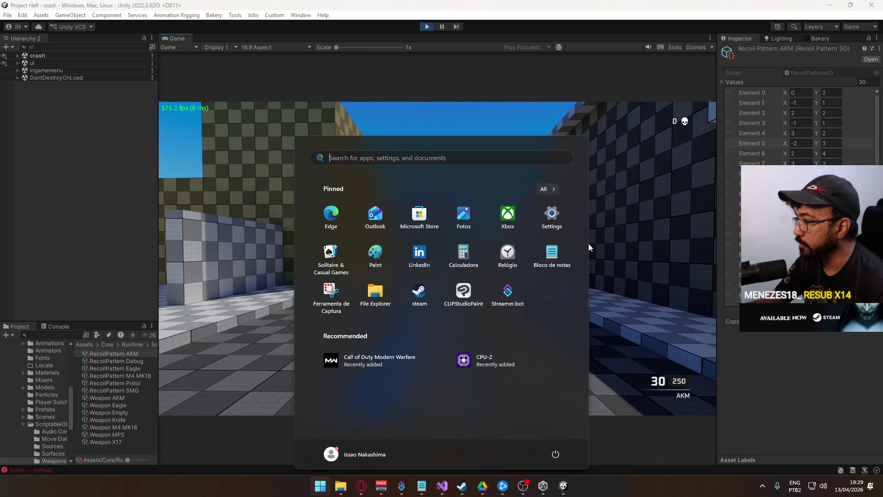
key("Escape")
key("w")
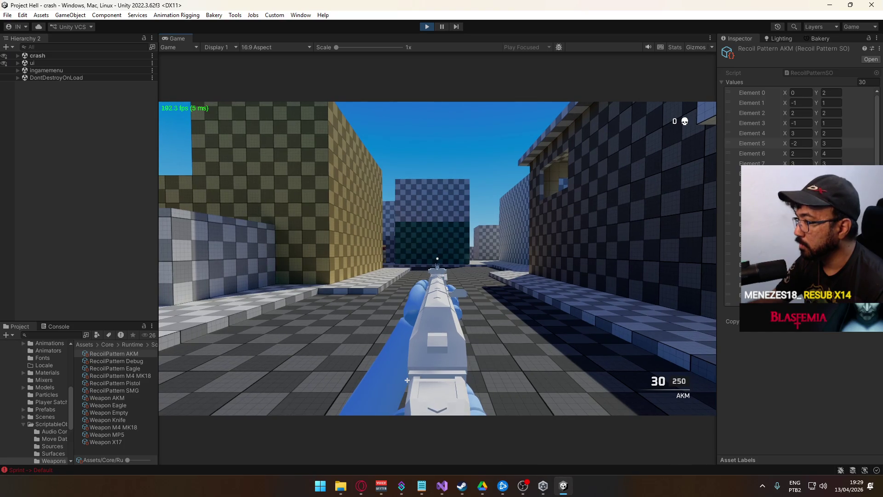
left_click(438, 259)
left_click_drag(437, 259, 438, 259)
key("super")
left_click(826, 141)
left_click(826, 142)
- Set the AKM recoil Y to 3 for Element 1 and 1 for Element 3
left_click(829, 104)
type("3")
left_click(830, 123)
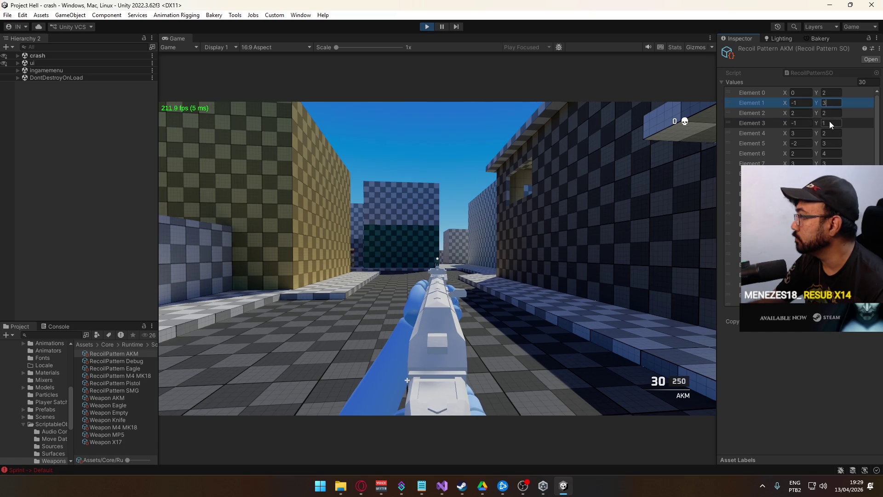
type("2")
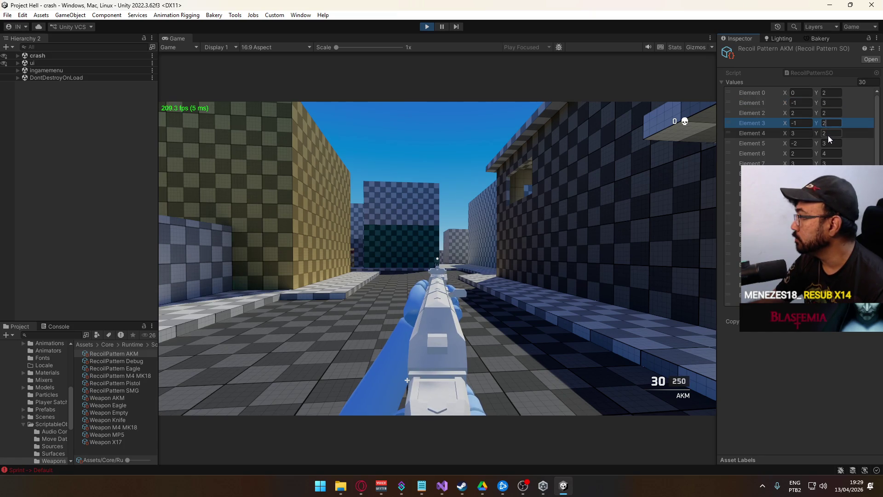
key("BackSpace")
type("1")
key("Return")
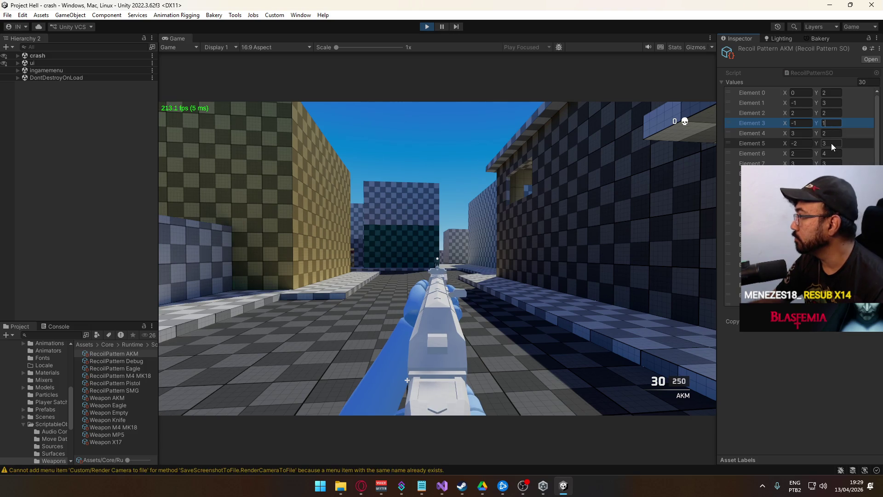
- Spray long AKM bursts, reloading and aiming down sights, to test the new recoil
left_click_drag(407, 380, 408, 380)
key("r")
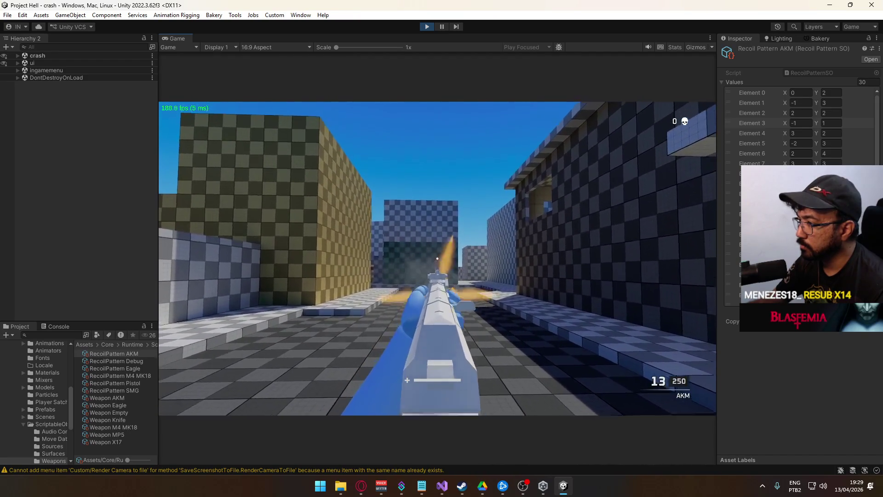
key("r")
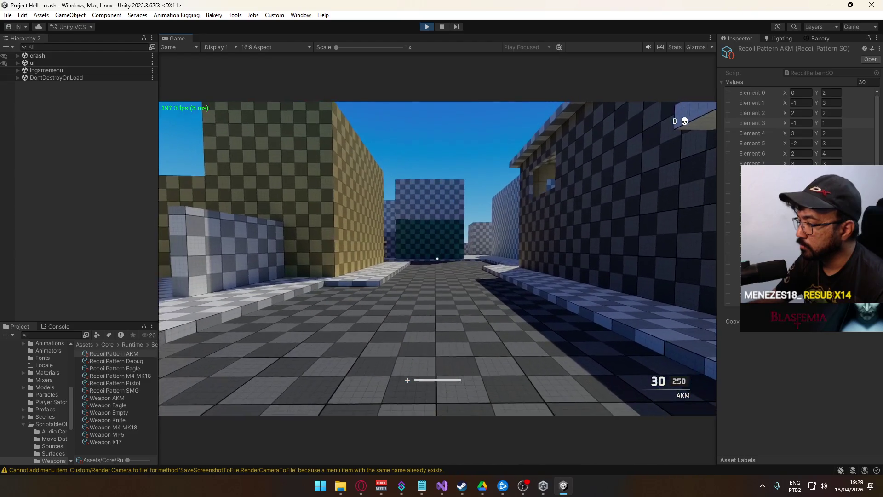
left_click_drag(407, 380, 407, 380)
key("r")
right_click(407, 380)
key("super")
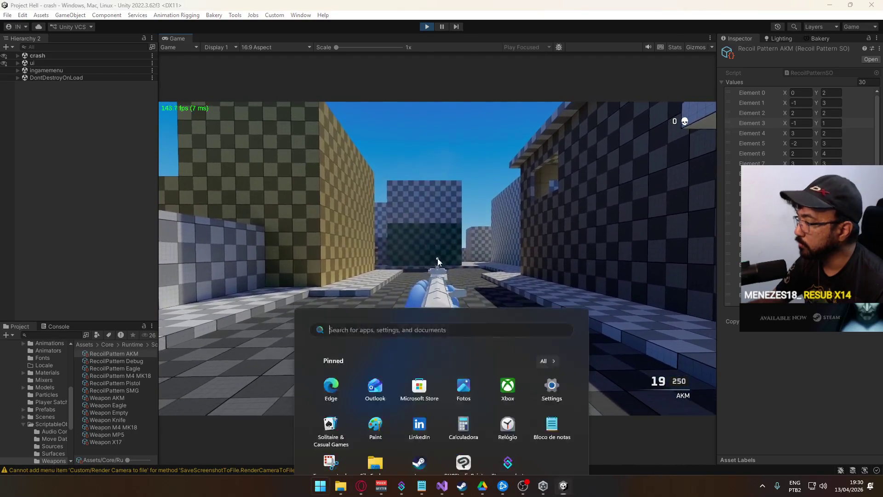
- Set the X values of Elements 1, 2 and 3 to 1, 0 and 2
left_click(804, 104)
left_click(804, 104)
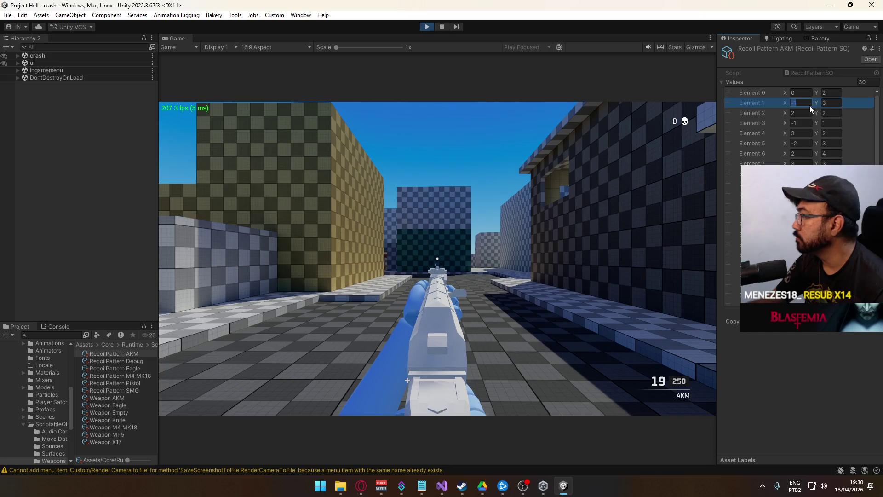
type("1")
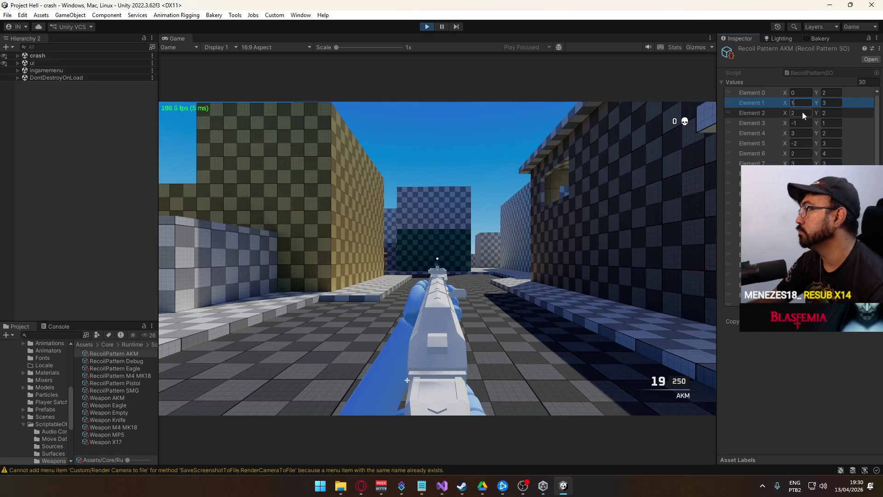
left_click(801, 113)
type("0")
left_click(799, 123)
type("2")
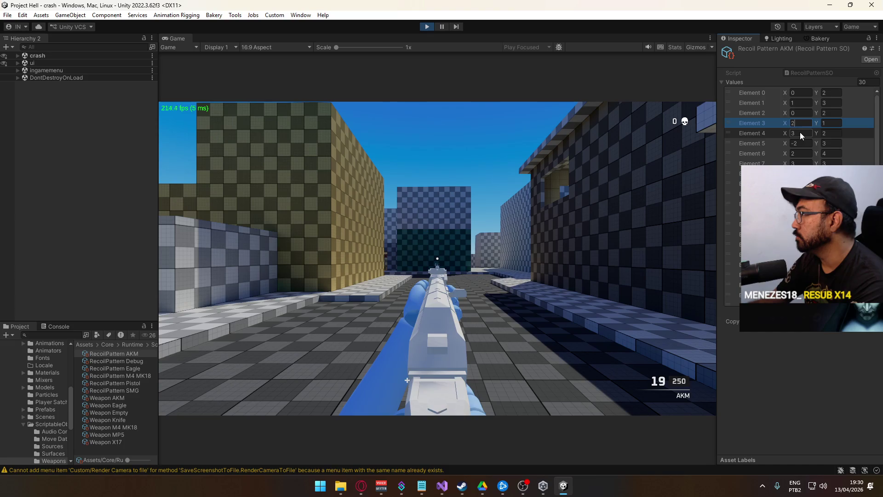
left_click(801, 133)
- Set the recoil X values of Elements 4, 5 and 6 to -1, 2 and 1
type("-1")
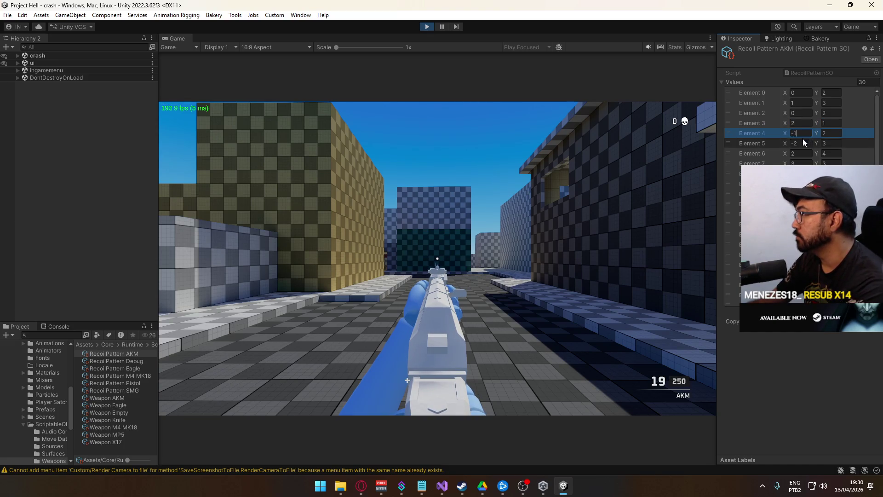
left_click(800, 143)
type("2")
left_click(798, 153)
type("1")
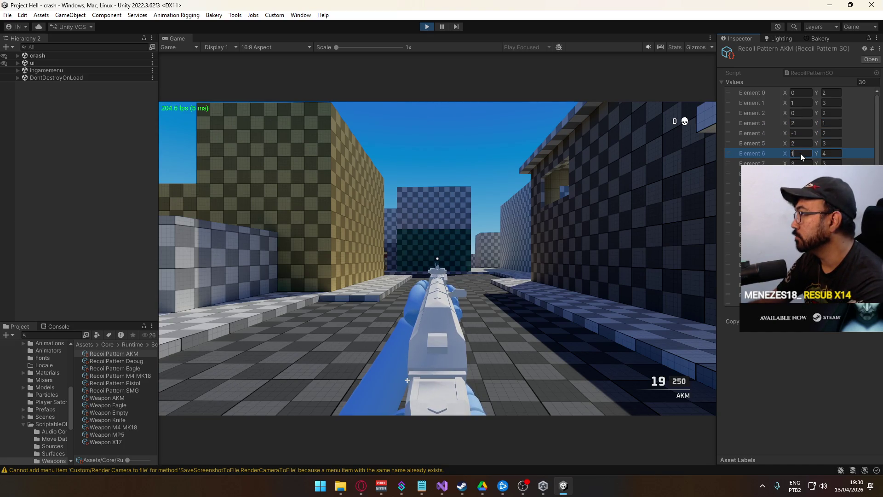
left_click(798, 163)
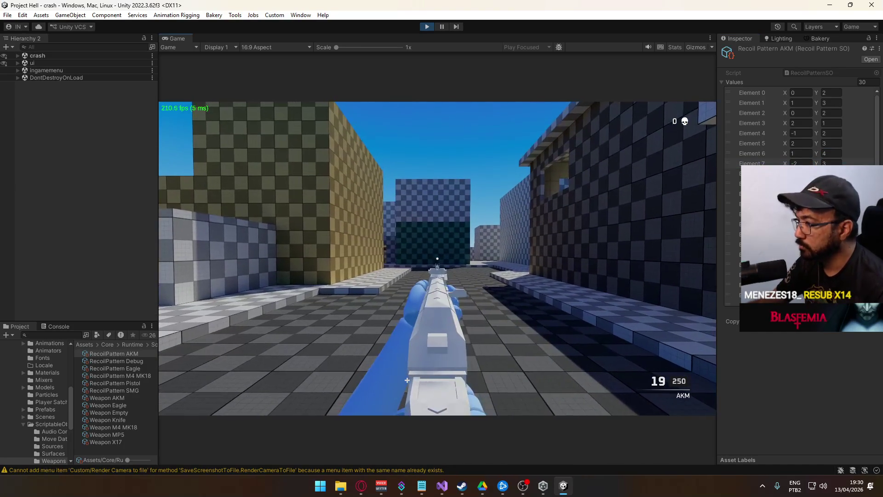
- Empty AKM magazines while turning the view, reloading between sprays to check recoil climb
left_click_drag(437, 258, 438, 259)
key("r")
key("super")
key("super")
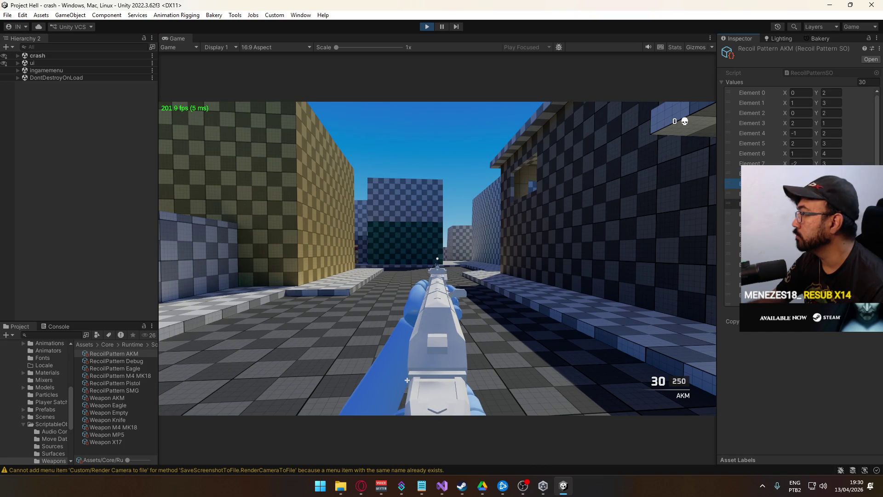
left_click_drag(437, 258, 437, 259)
left_click_drag(407, 380, 407, 380)
key("r")
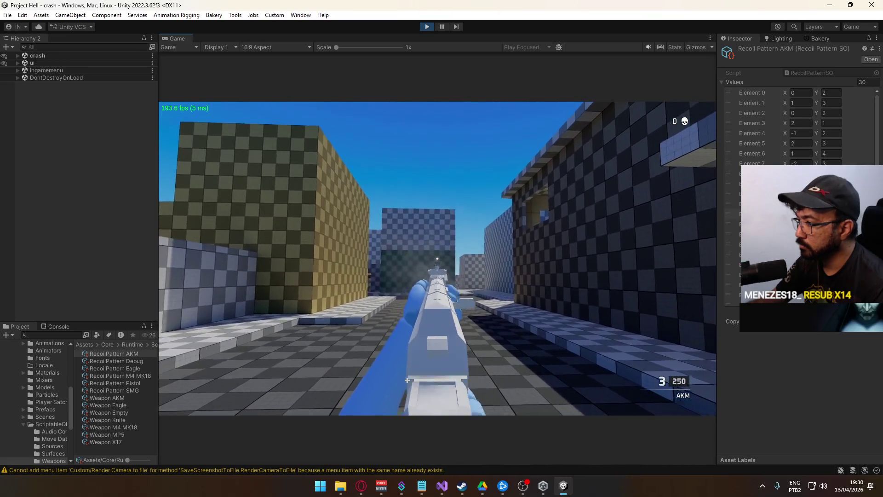
key("r")
key("super")
- Reselect Element 6's recoil values, then fire and reload the AKM again
left_click(831, 133)
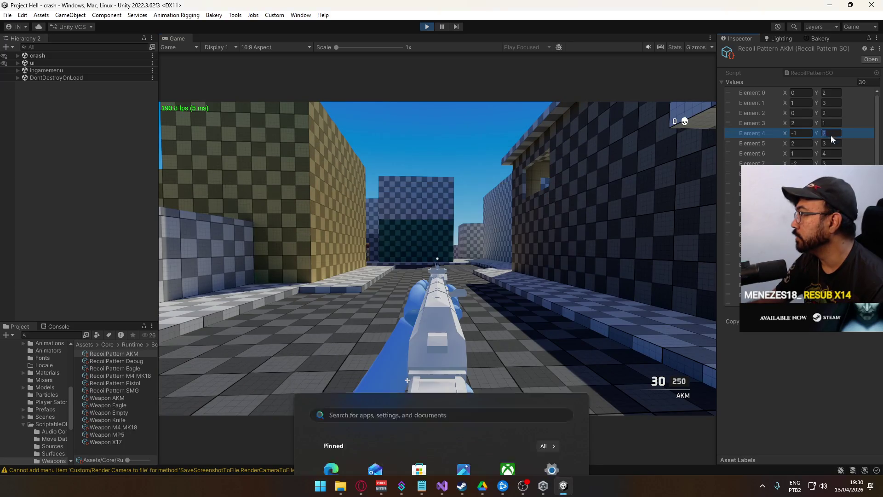
left_click(833, 153)
type("1")
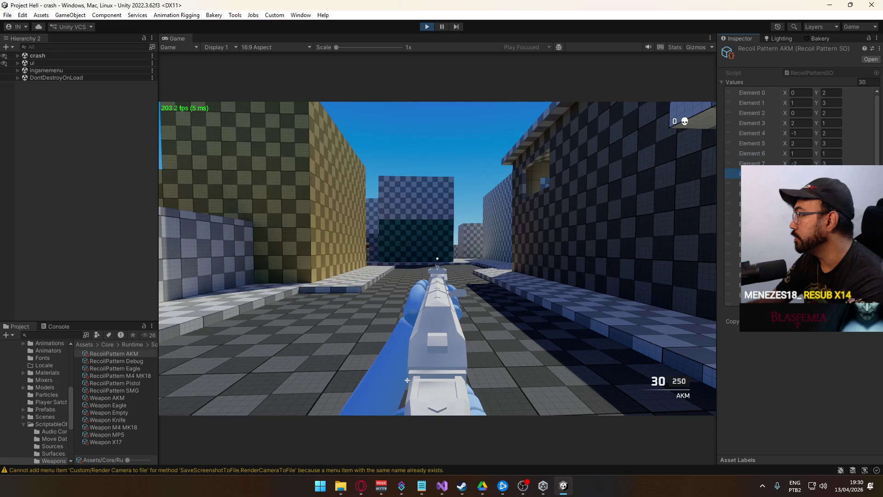
left_click_drag(438, 258, 437, 258)
left_click(437, 258)
key("super")
key("super")
key("r")
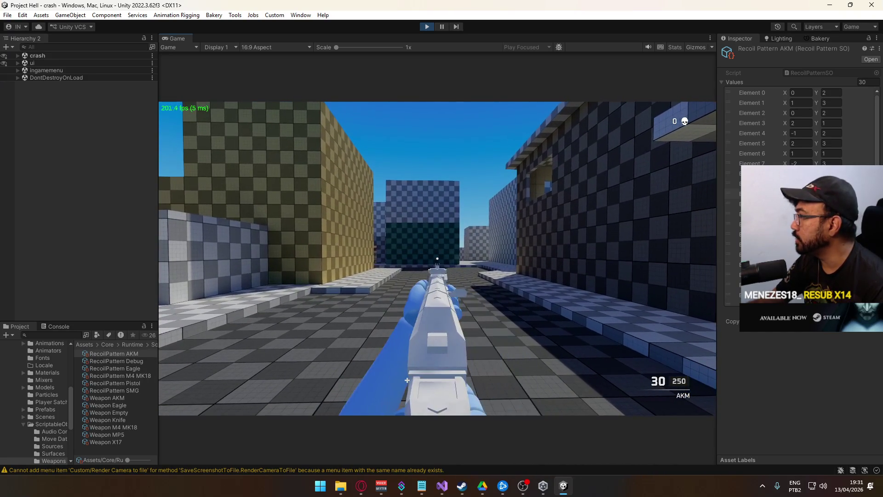
left_click_drag(437, 259, 437, 259)
key("super")
left_click(808, 136)
- Change the recoil X of Element 4 to -2 and Element 6 to -1
left_click(808, 134)
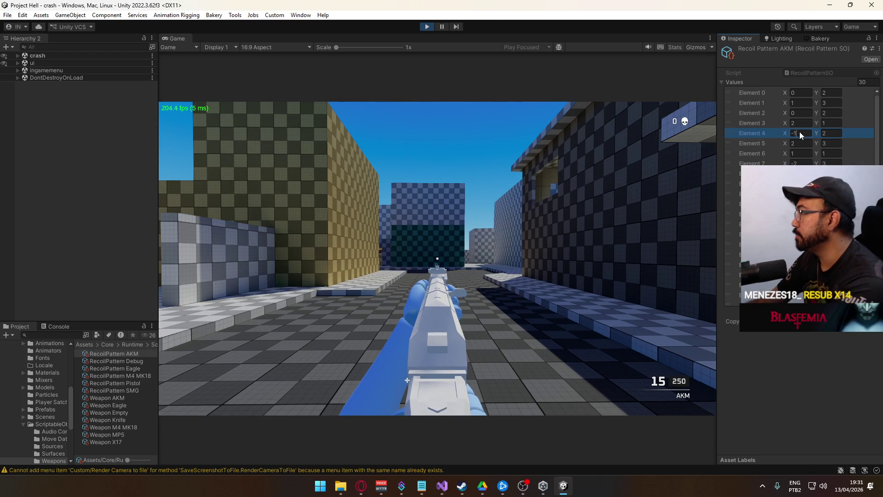
type("-2")
left_click(799, 155)
type("-1")
left_click(801, 163)
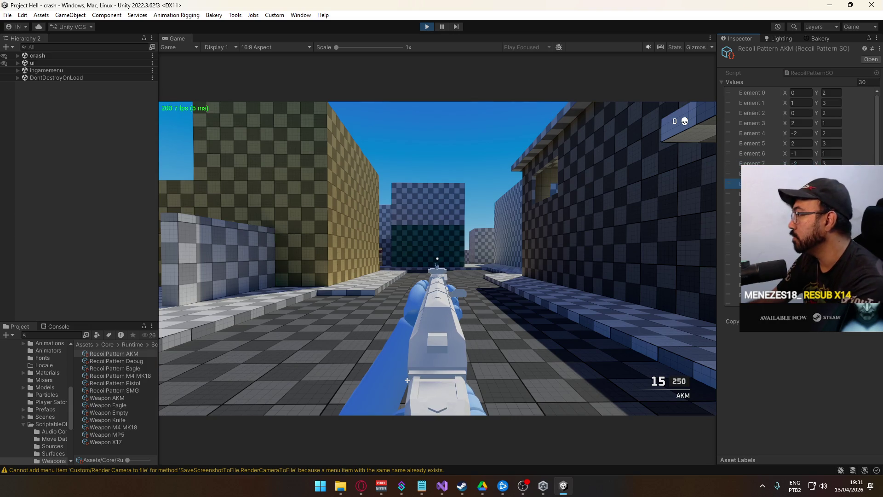
left_click(801, 214)
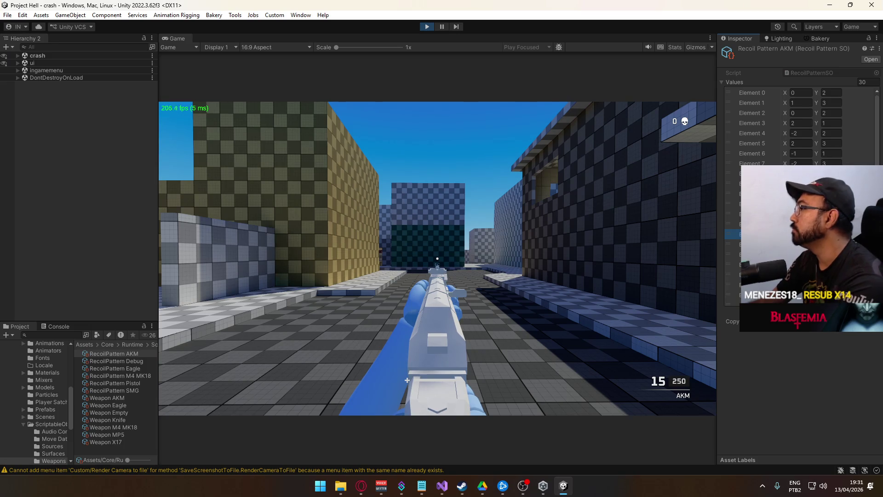
- Fire and reload the AKM to test the changes, rechecking Elements 4 and 6 X
left_click_drag(407, 380, 407, 380)
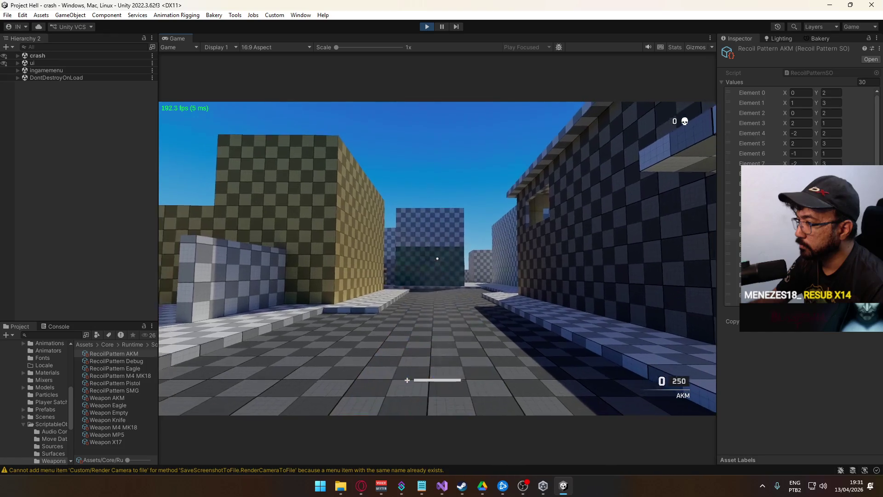
key("super")
left_click(804, 131)
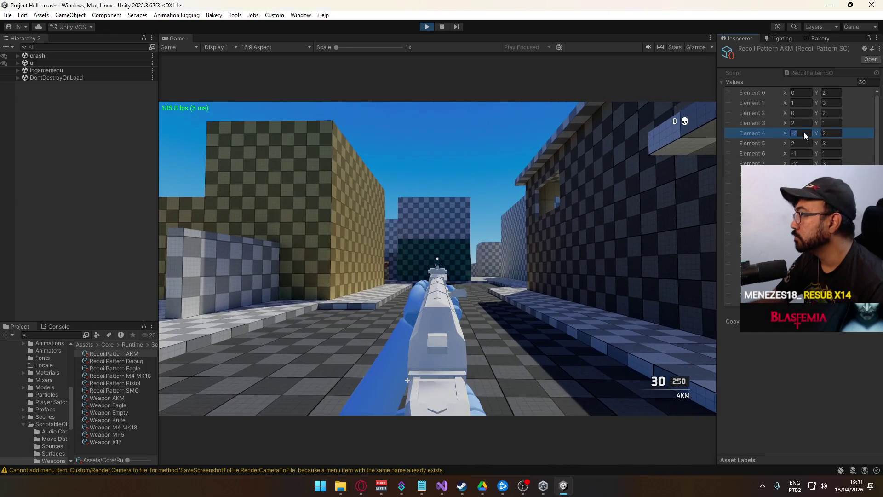
left_click(800, 153)
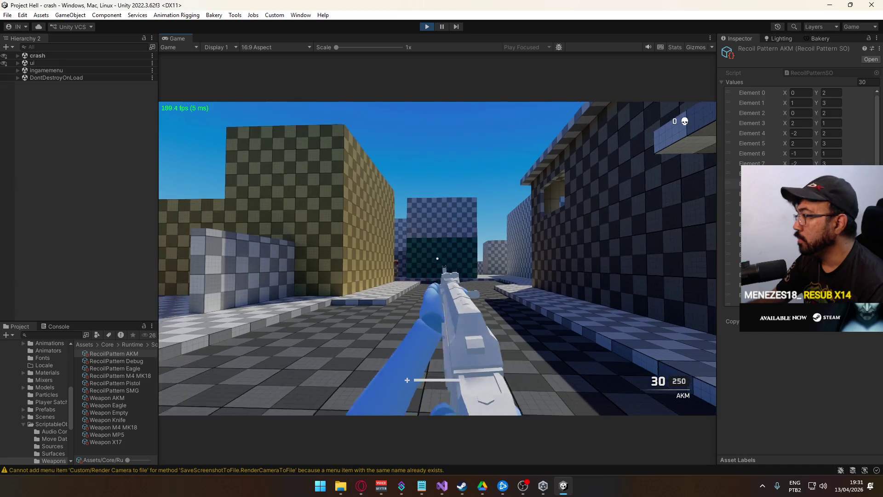
left_click_drag(407, 380, 407, 380)
key("r")
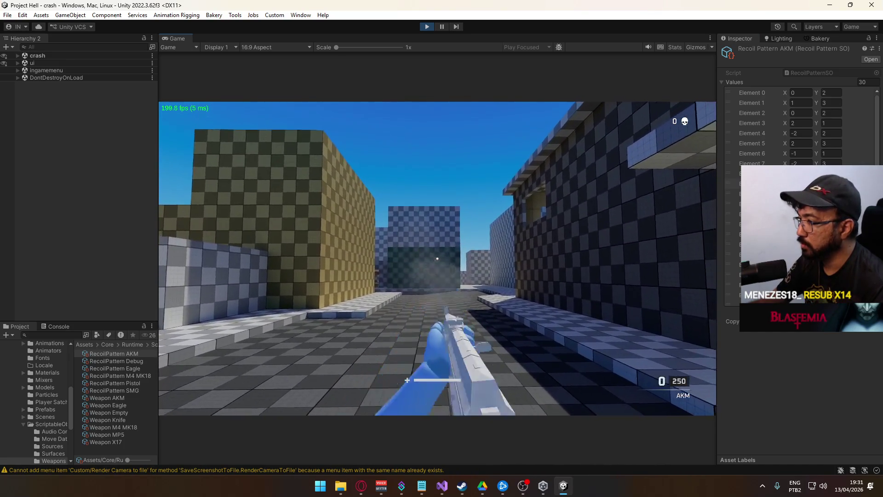
key("super")
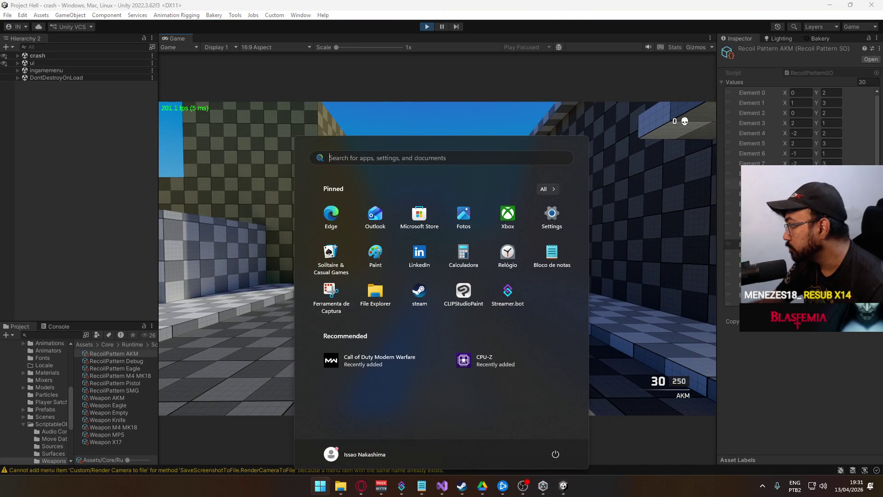
key("super")
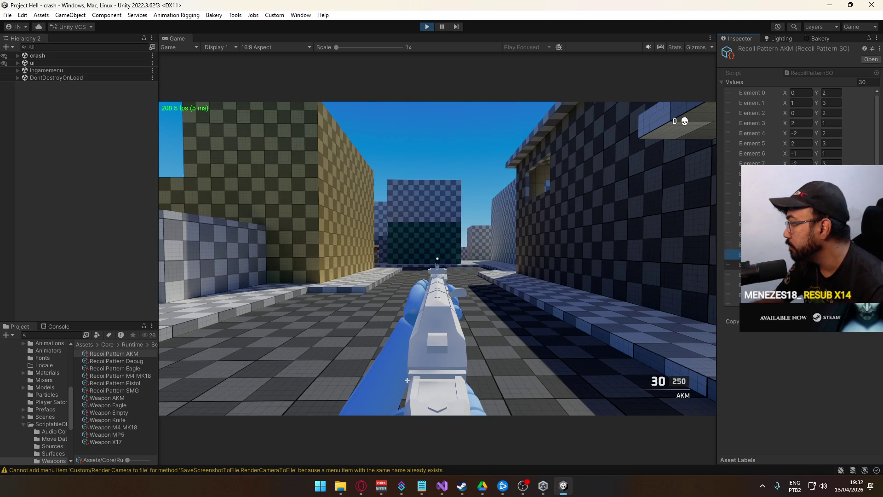
scroll(801, 129, "down", 2)
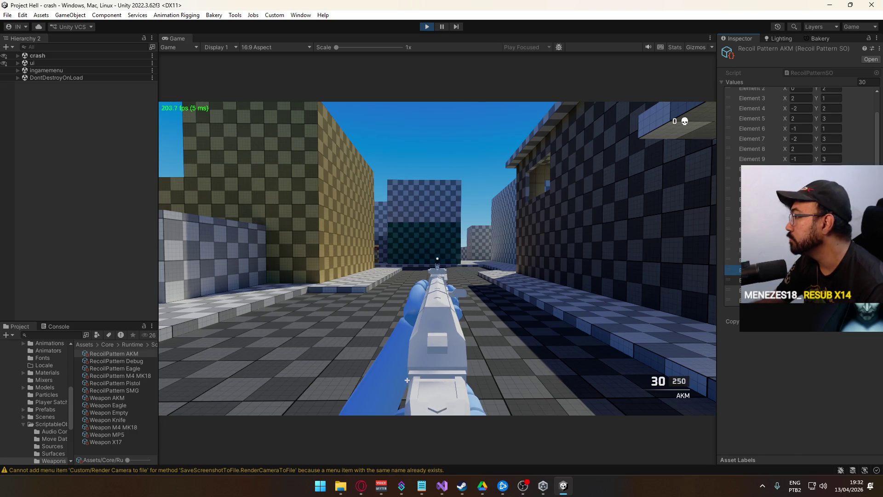
- Scroll the AKM recoil Values list down to Element 15 to review it
scroll(800, 124, "down", 3)
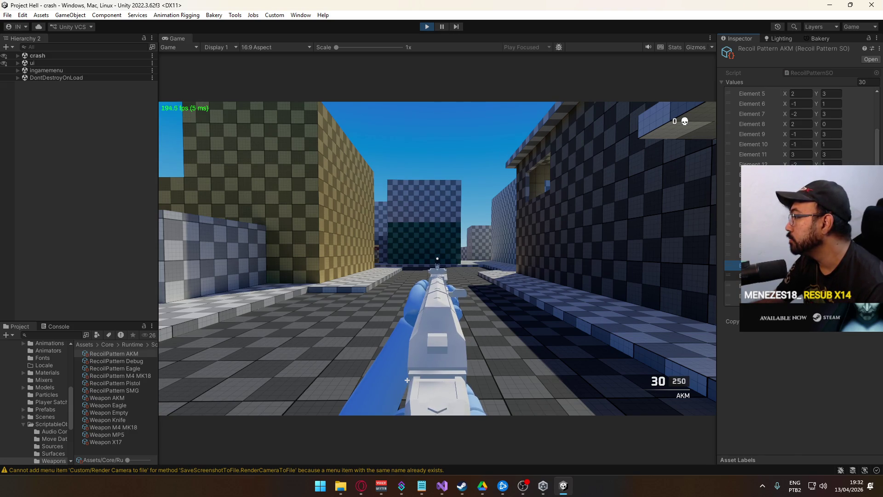
scroll(800, 124, "down", 2)
scroll(801, 124, "down", 1)
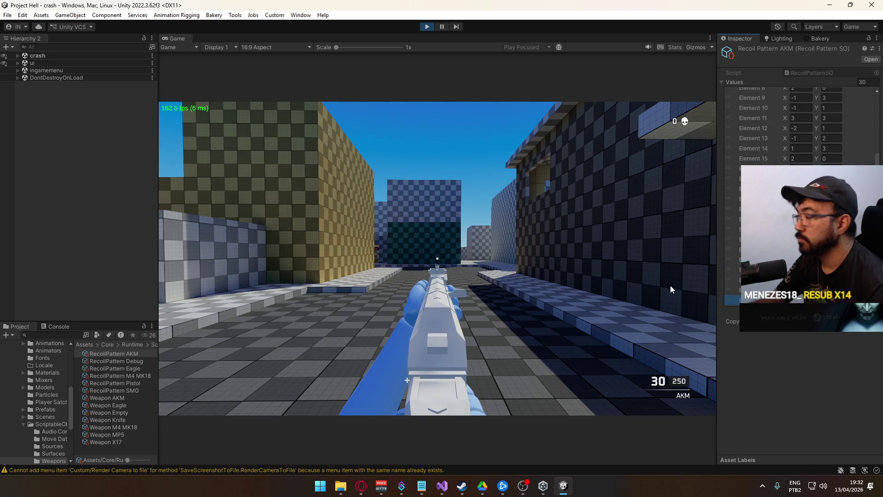
- Empty two full AKM magazines in the Game view to feel the recoil pattern
left_click(542, 247)
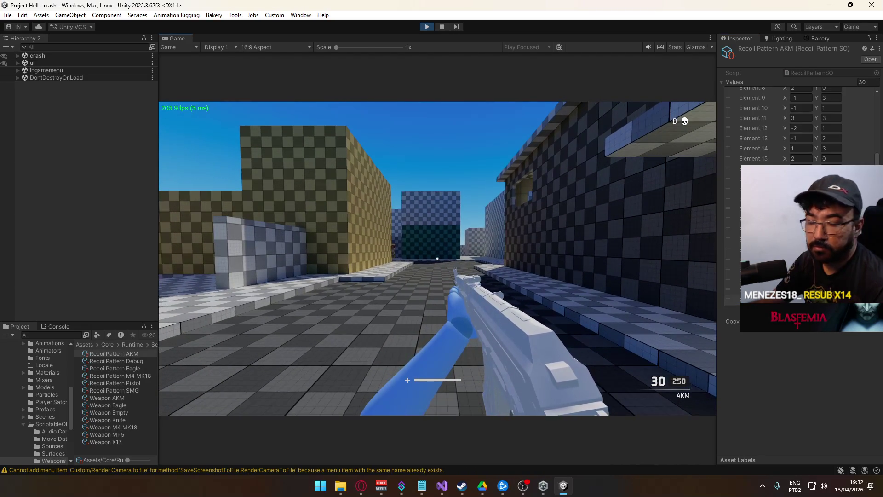
left_click(437, 258)
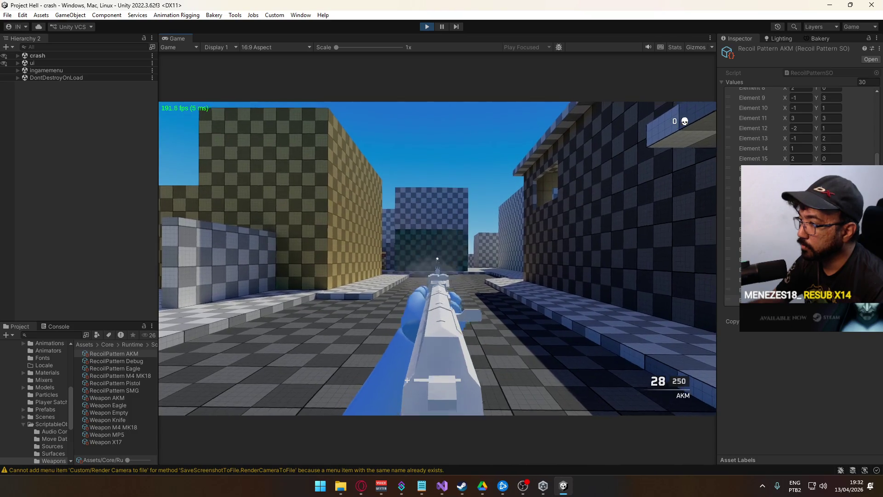
left_click(438, 259)
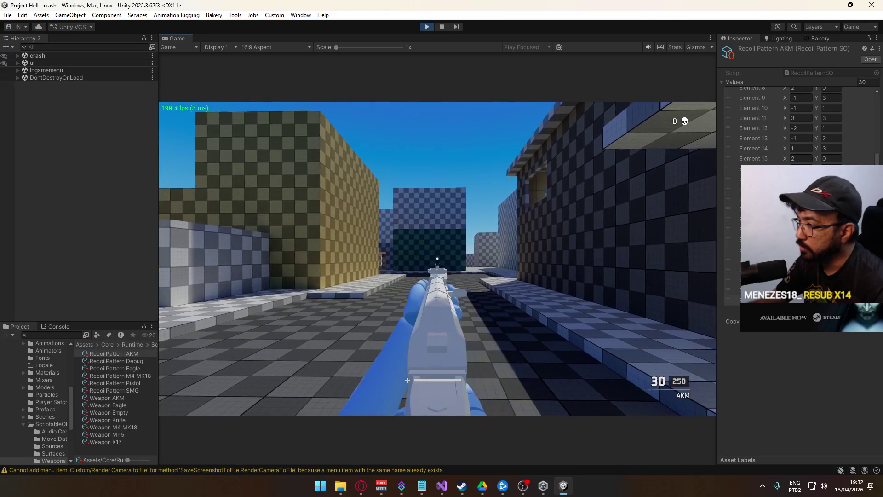
left_click(437, 258)
left_click(437, 259)
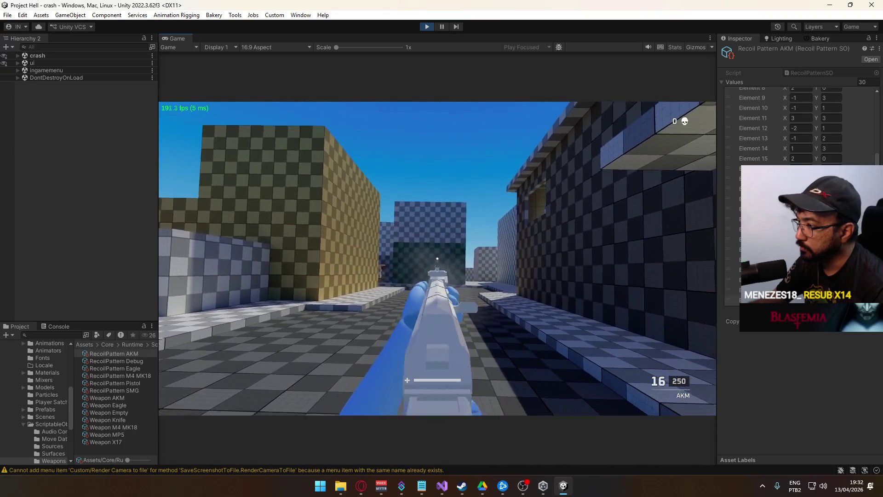
left_click(438, 258)
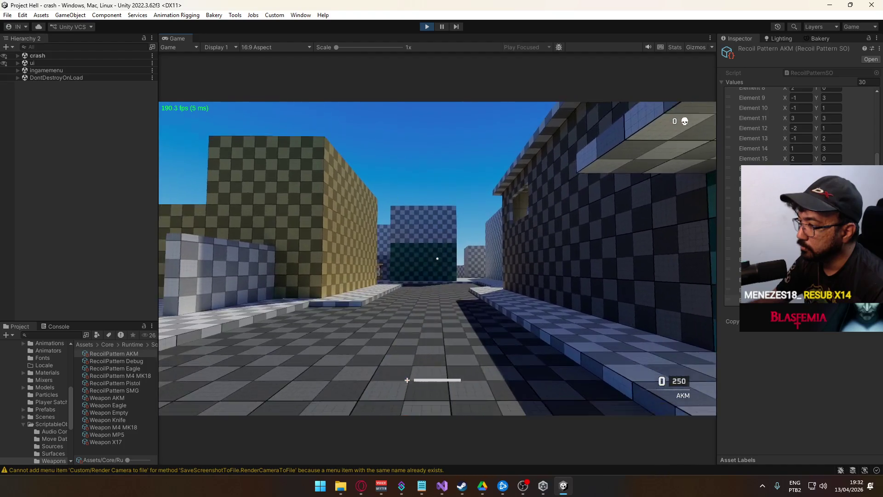
left_click(438, 259)
left_click(437, 258)
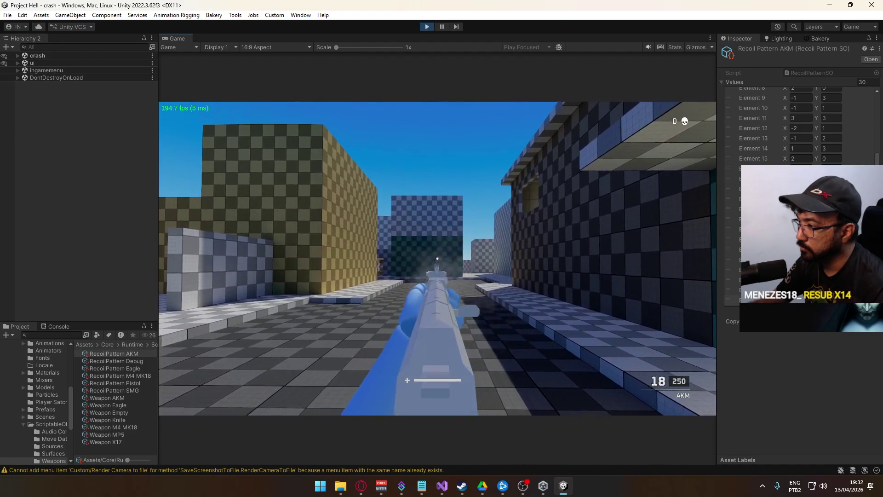
left_click(437, 258)
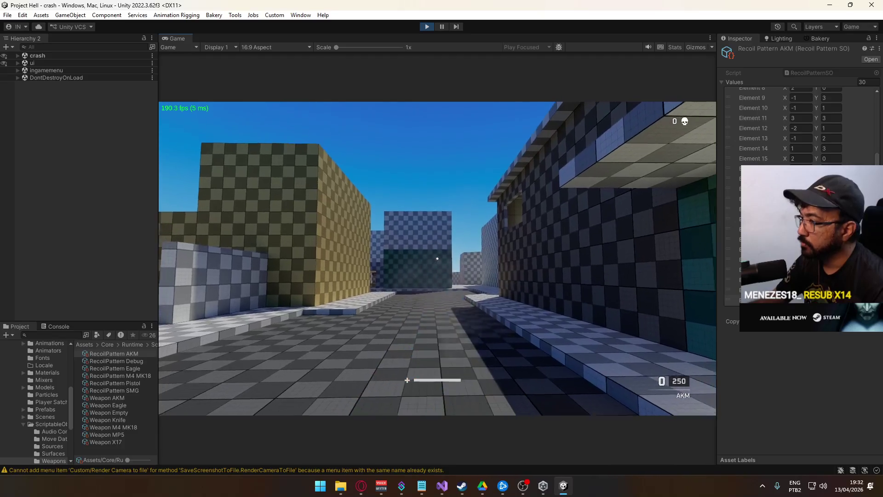
key("super")
key("Escape")
scroll(830, 165, "up", 5)
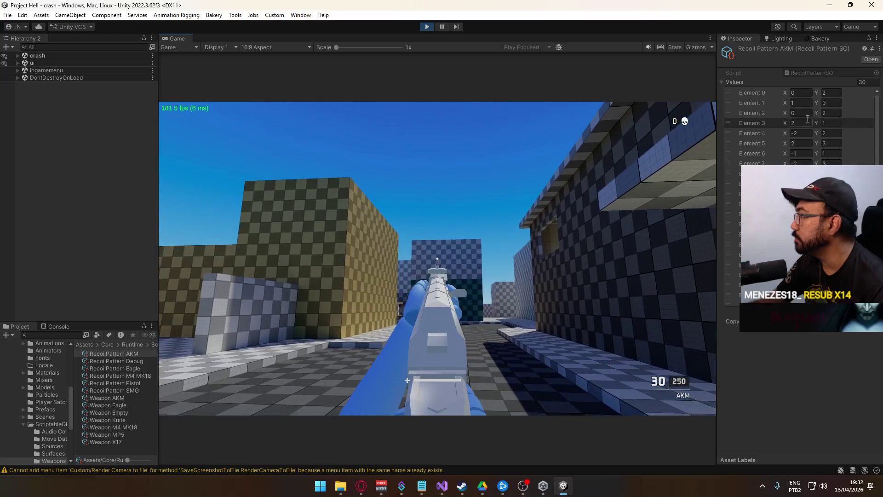
- Set the recoil X of Elements 2, 3, 4 and 6 to -2, 1, -3 and -2
left_click(804, 115)
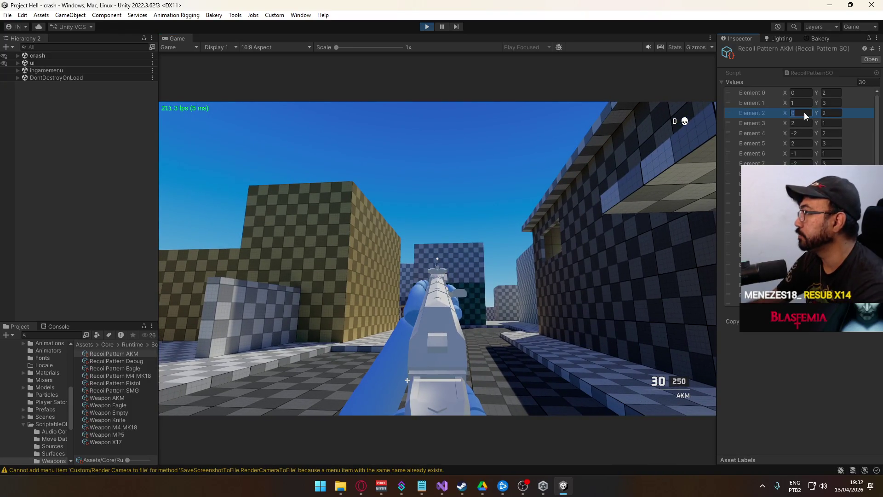
type("-2")
left_click(802, 124)
type("1")
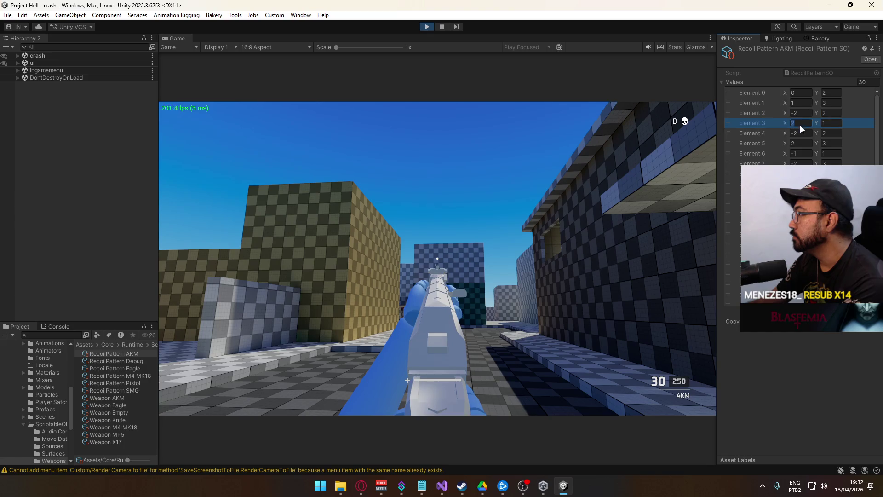
left_click(797, 143)
left_click(797, 133)
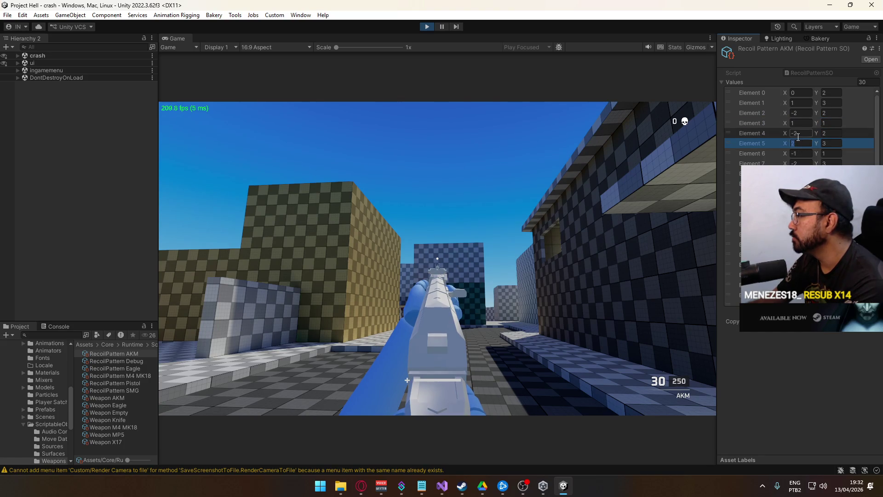
type("-3")
type("2")
left_click(798, 153)
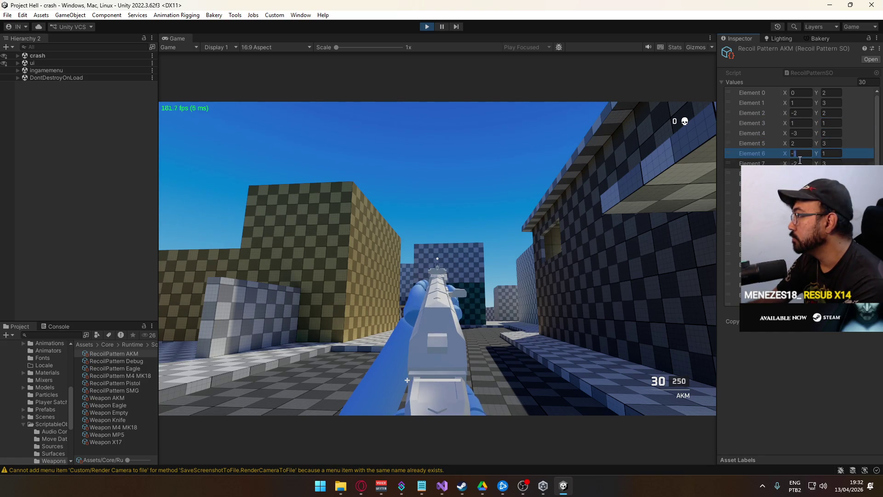
type("-2")
left_click(799, 163)
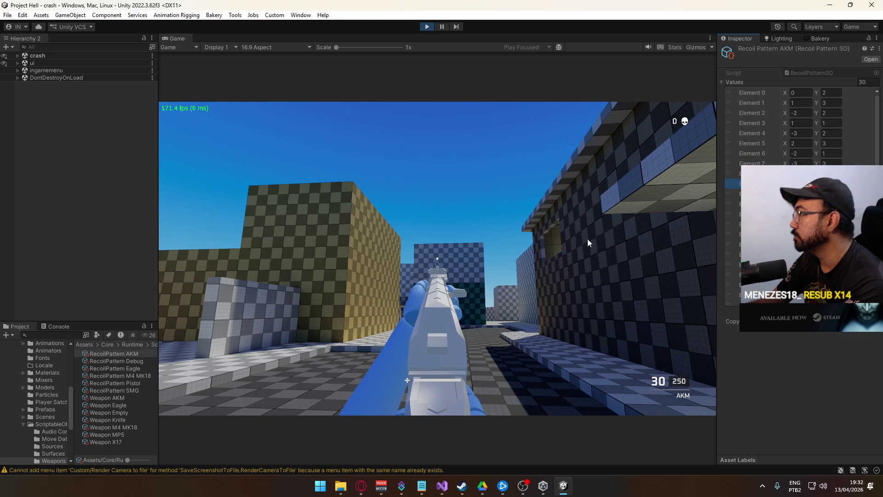
- Run forward and fire two AKM bursts to compare the new recoil
key("w")
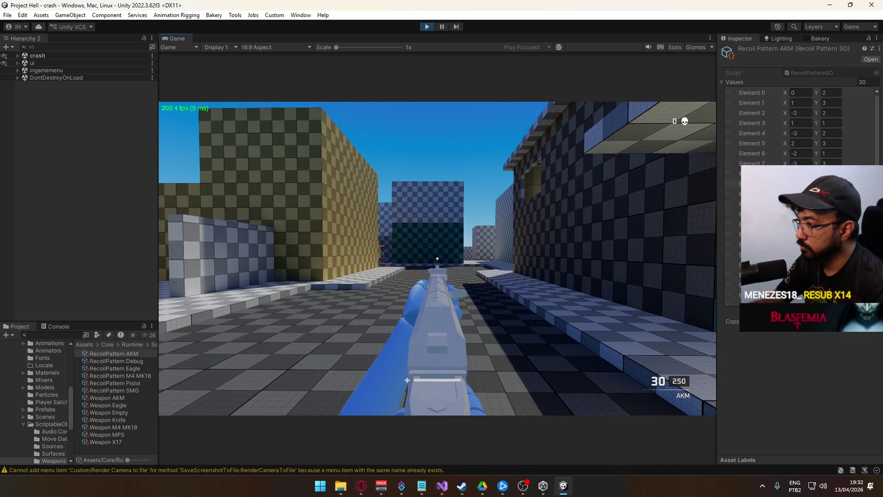
left_click_drag(437, 259, 438, 259)
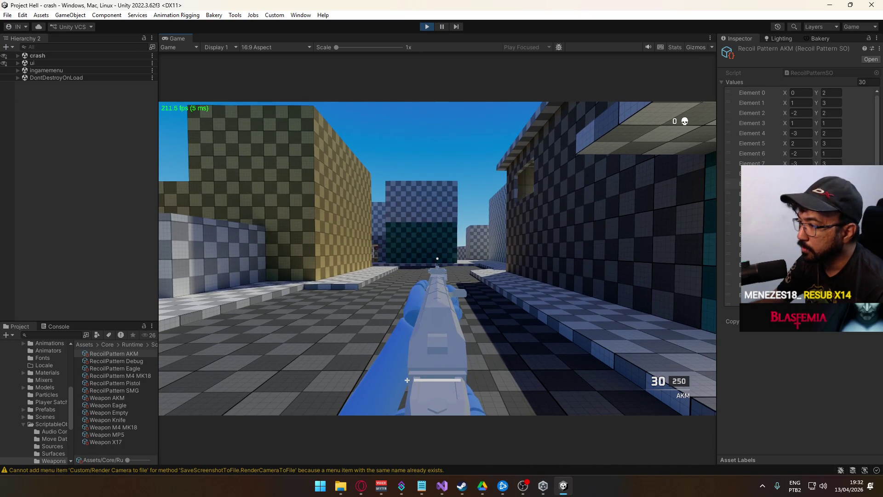
left_click_drag(437, 258, 437, 258)
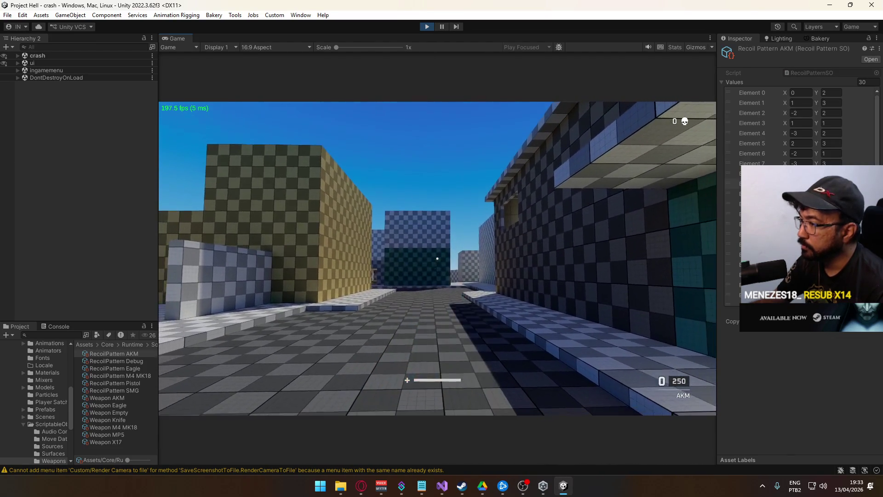
- Check the Element 2 X recoil value in the Inspector
key("super")
left_click(813, 113)
left_click(807, 113)
left_click(807, 112)
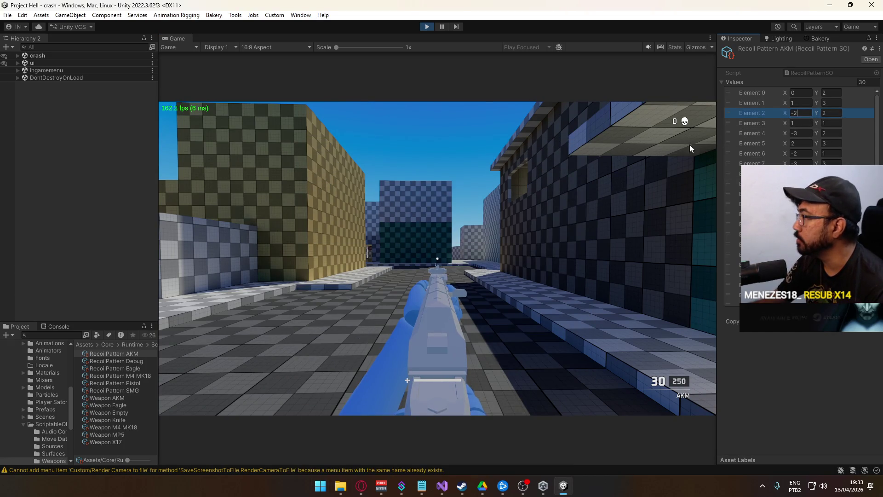
- Fire the AKM down the street, ending reloaded at 30/250
left_click(689, 145)
left_click_drag(437, 259, 437, 259)
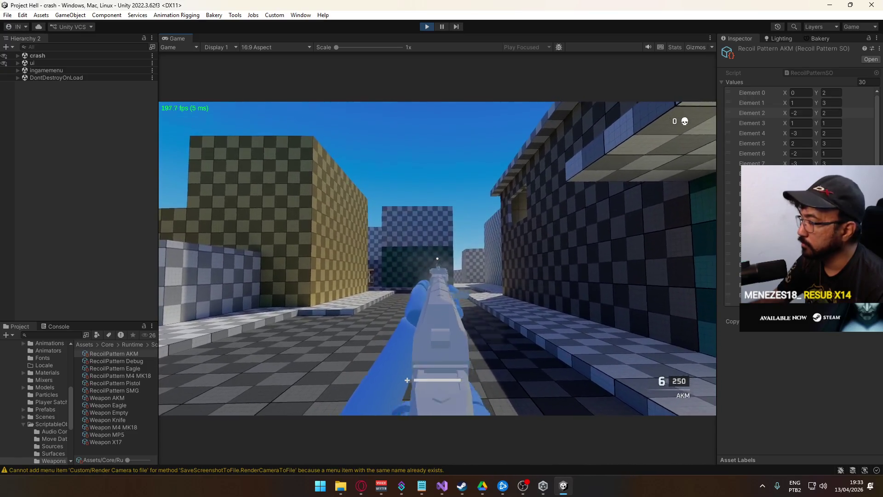
key("super")
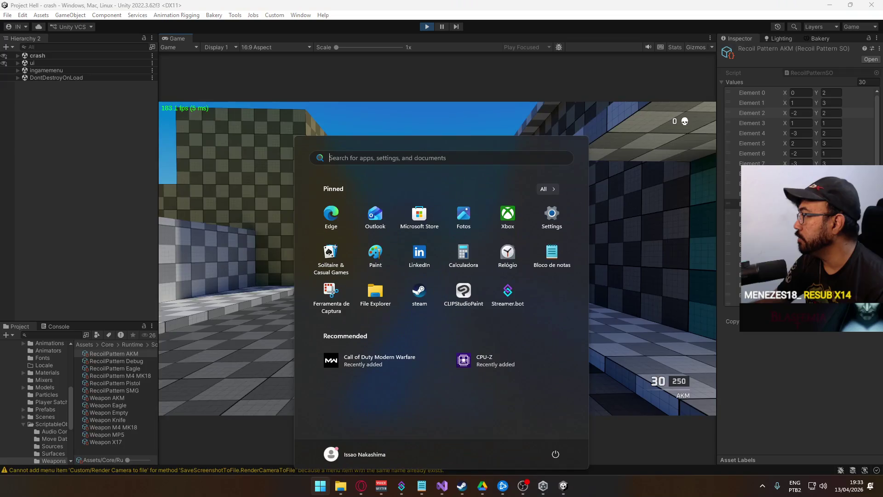
key("super")
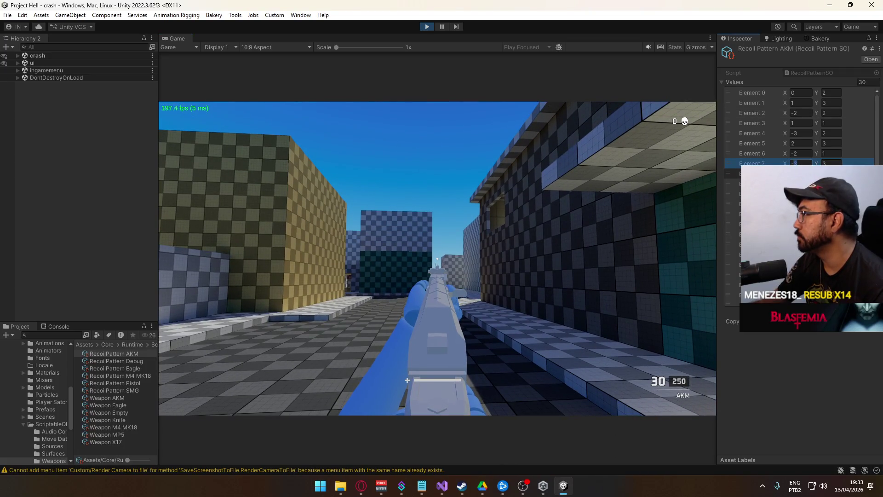
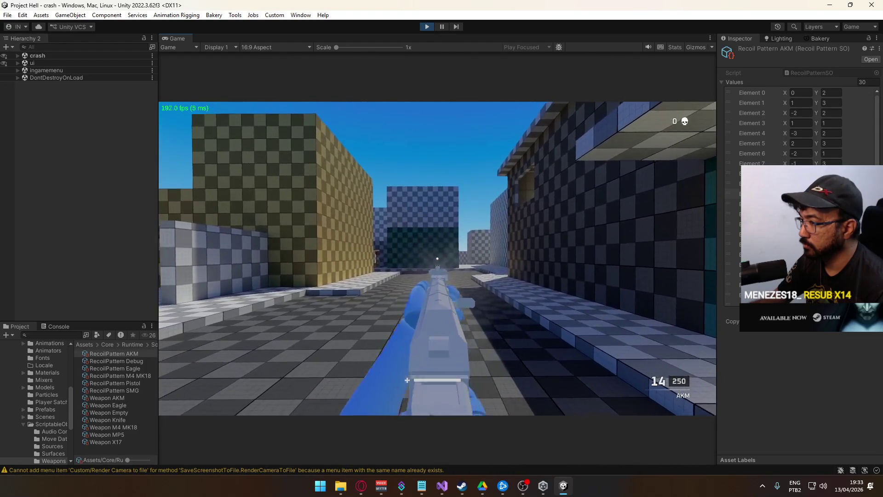
- Reload the AKM and test-fire full-auto bursts while walking backward to check its recoil
key("r")
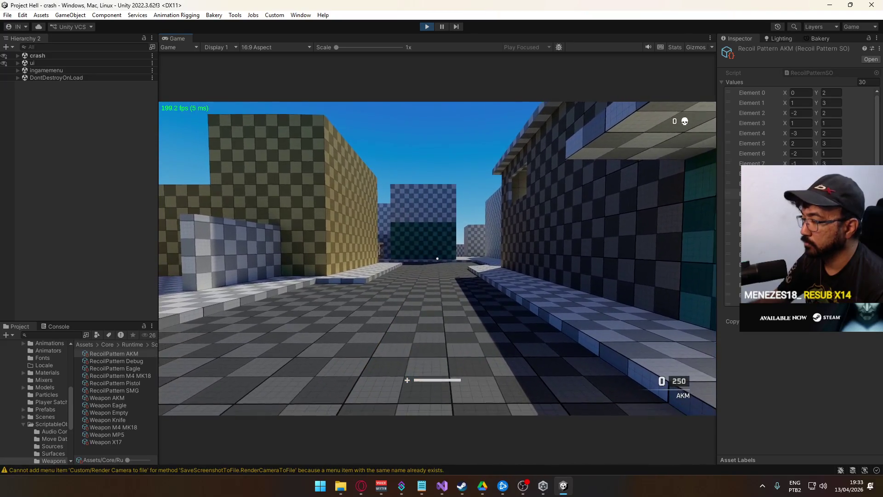
left_click(437, 259)
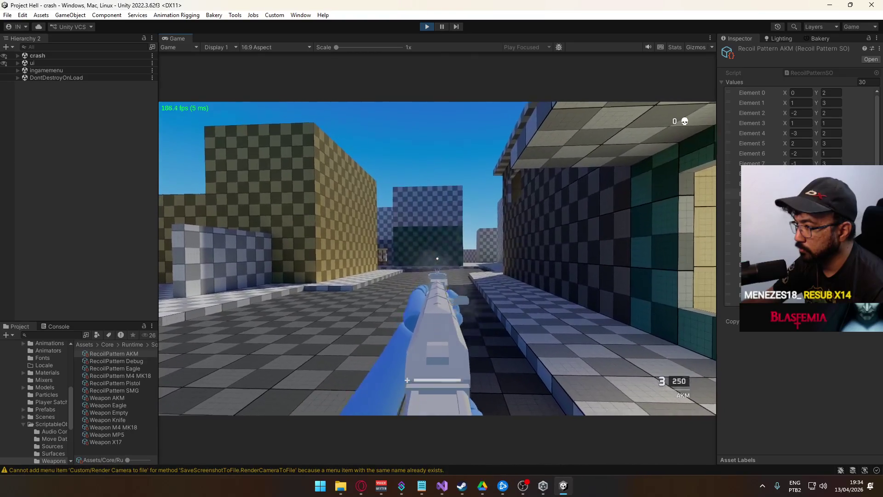
left_click(437, 258)
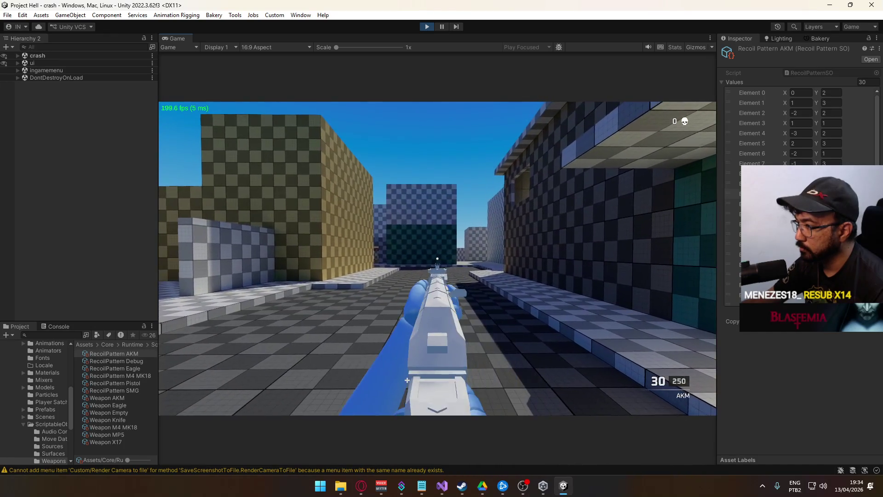
key("s")
left_click_drag(437, 258, 437, 258)
key("super")
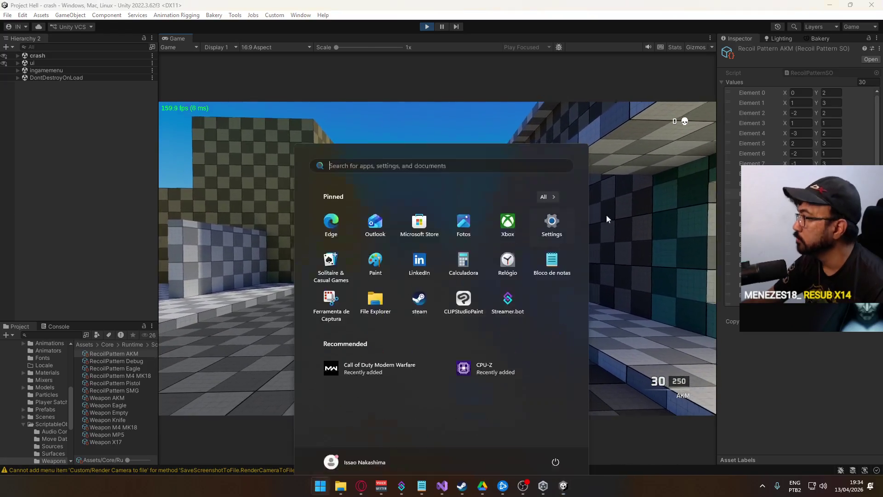
- Set Element 7's X offset in the AKM recoil pattern to -3
left_click(795, 130)
left_click(799, 142)
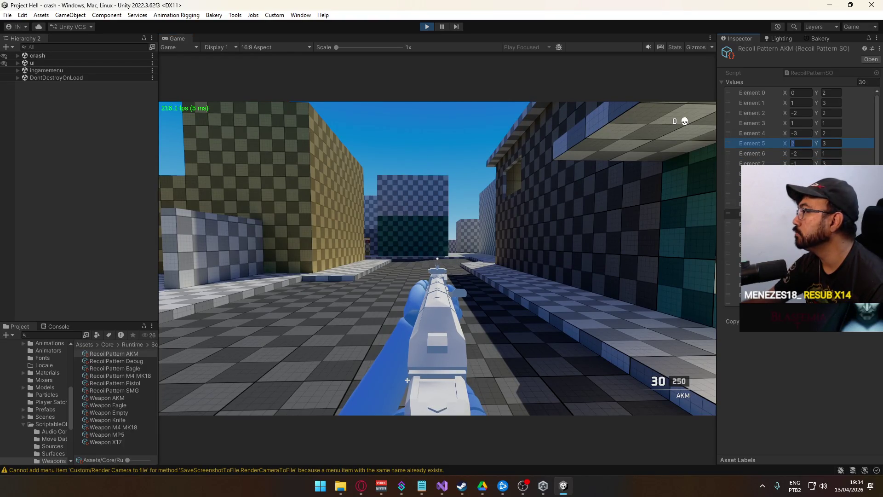
left_click(799, 163)
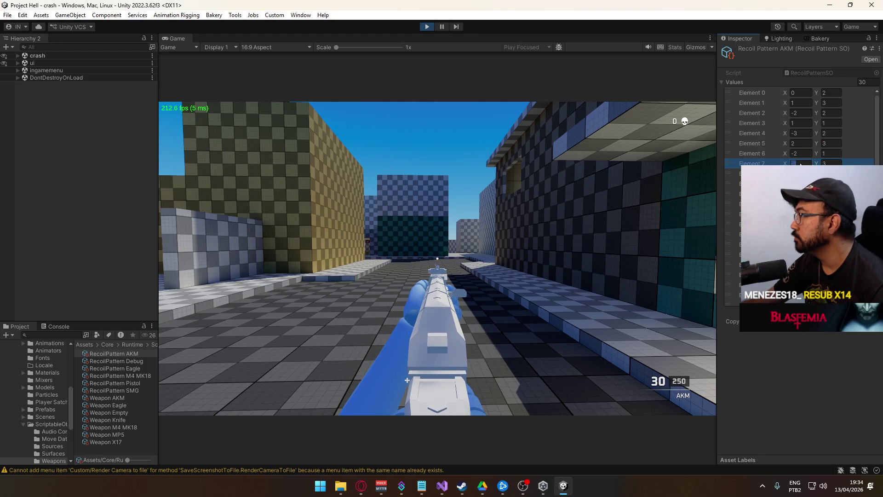
left_click(801, 154)
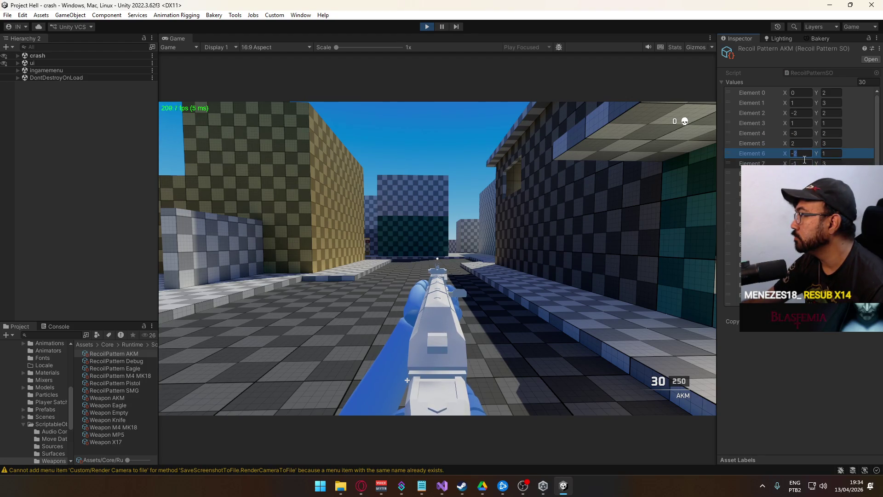
- Test-fire the AKM with long bursts and single shots, reloading between magazines
left_click(437, 259)
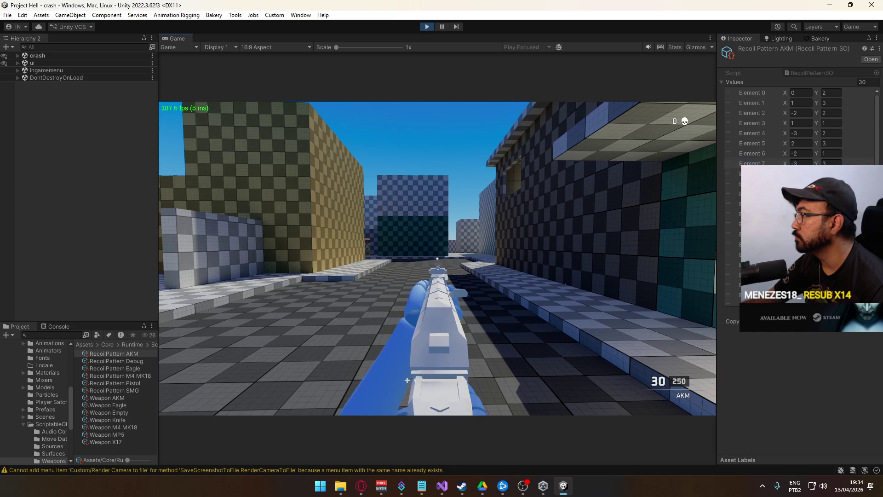
left_click(438, 258)
key("w")
left_click_drag(438, 259, 437, 259)
key("r")
left_click(437, 258)
key("r")
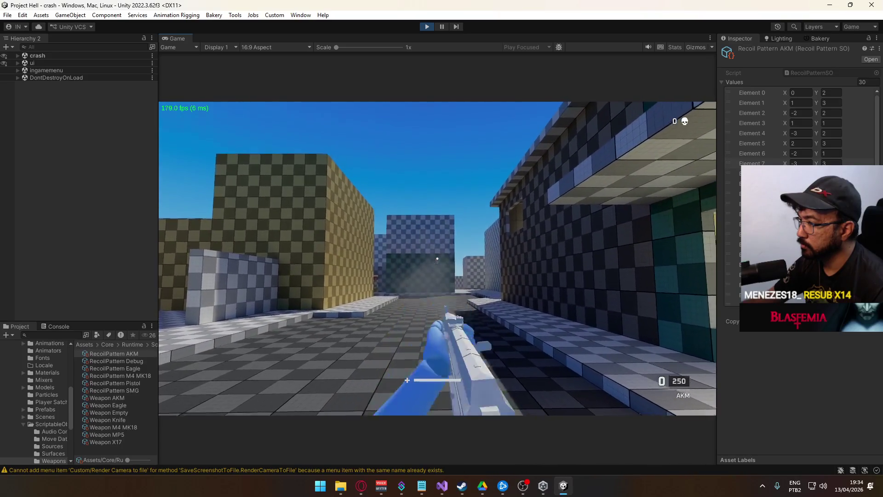
key("super")
scroll(782, 193, "down", 3)
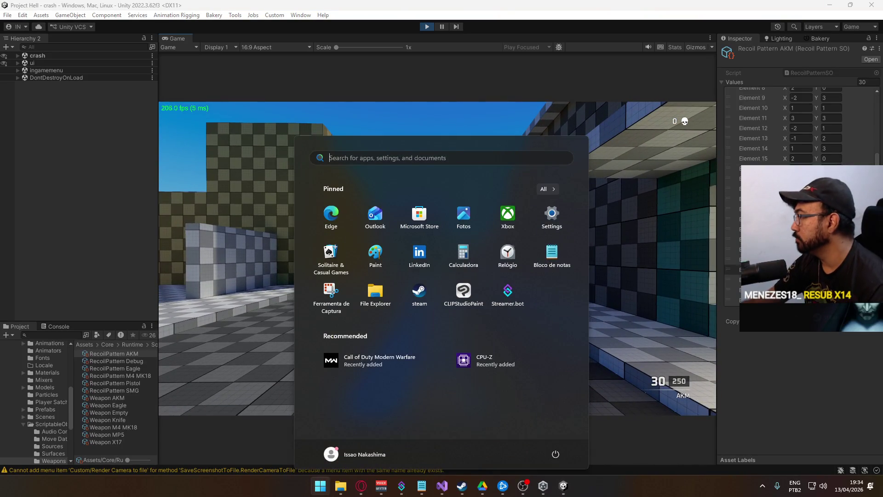
key("super")
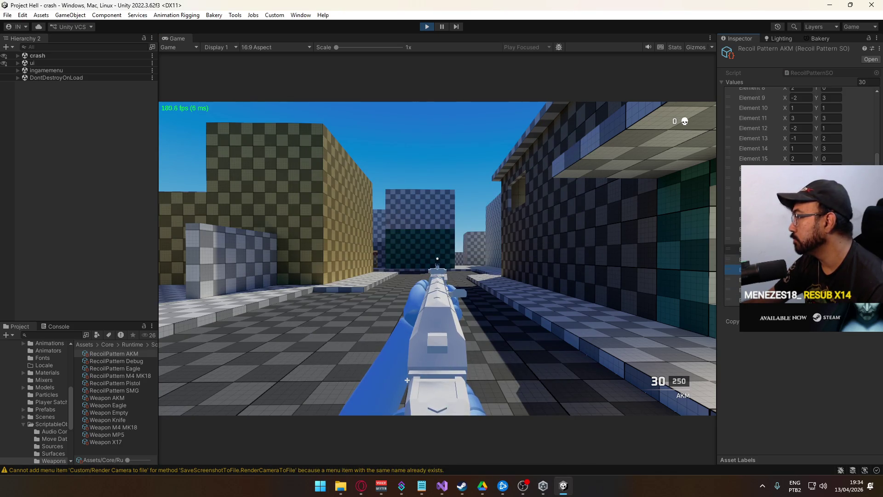
left_click(733, 249)
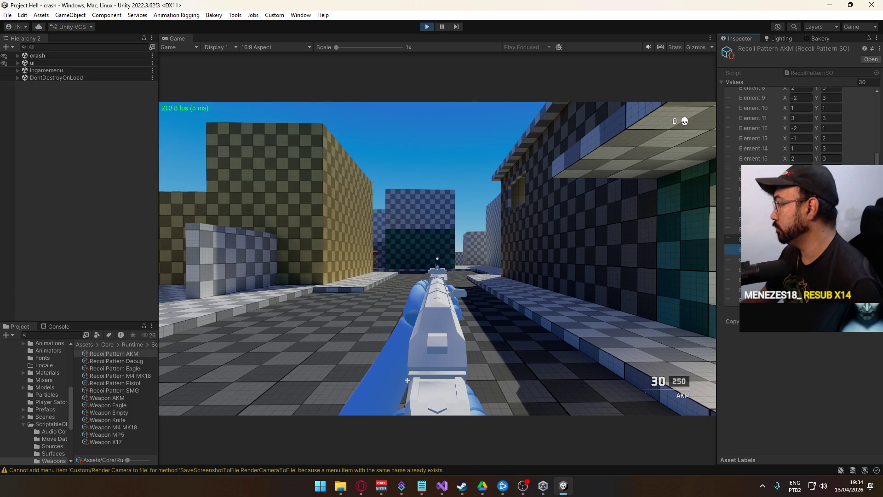
left_click_drag(407, 380, 407, 380)
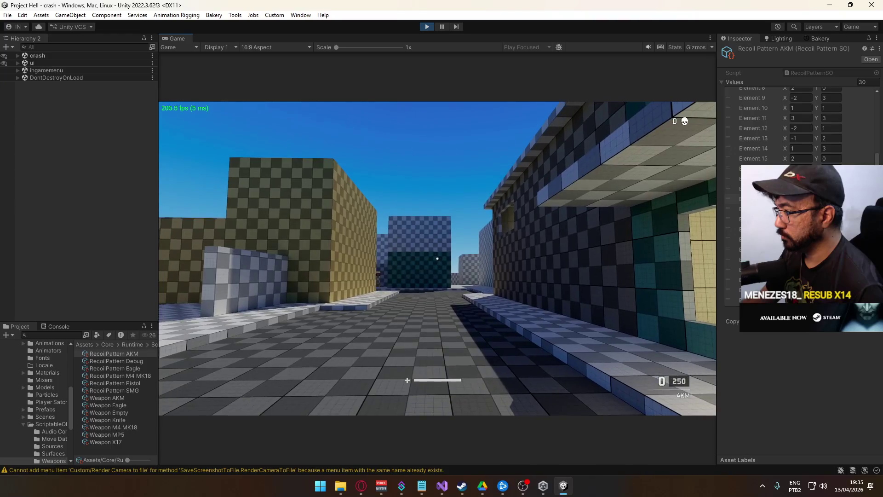
key("super")
key("super")
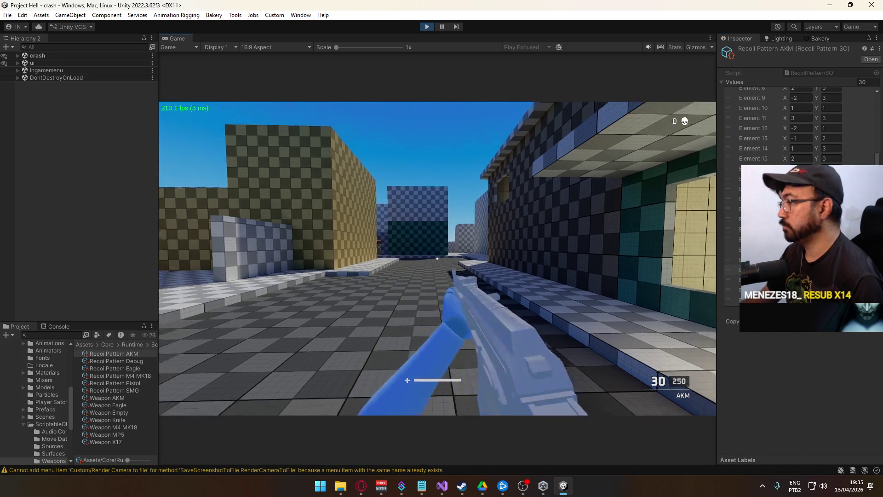
left_click_drag(407, 380, 407, 380)
key("super")
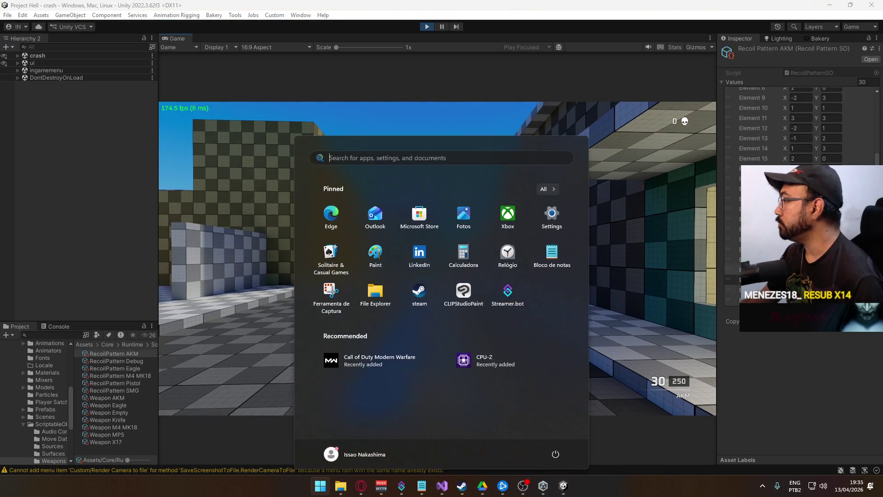
key("super")
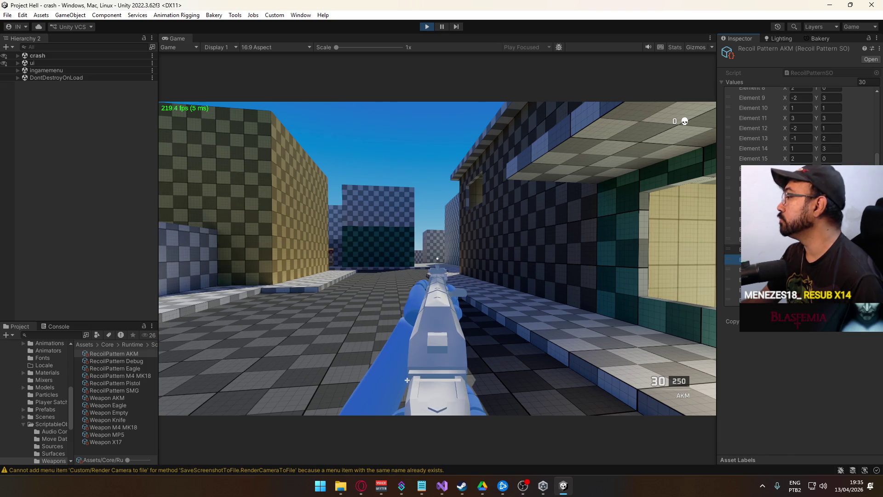
left_click_drag(617, 251, 617, 251)
key("r")
key("super")
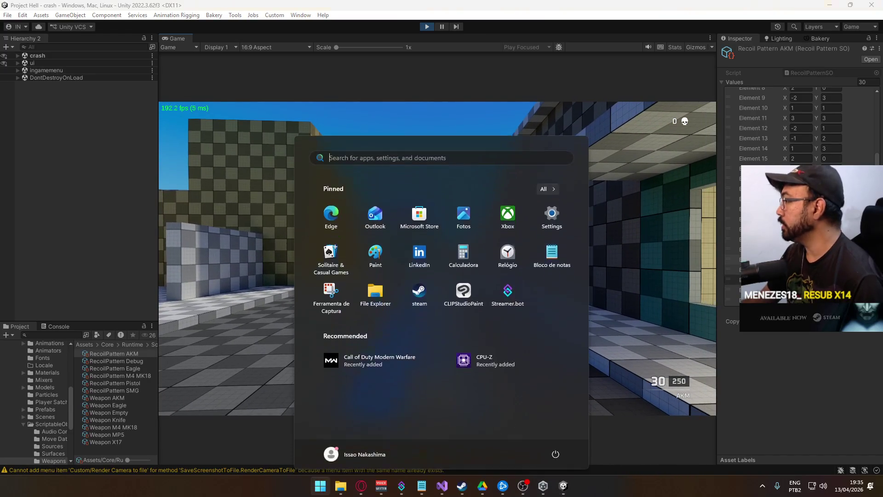
key("super")
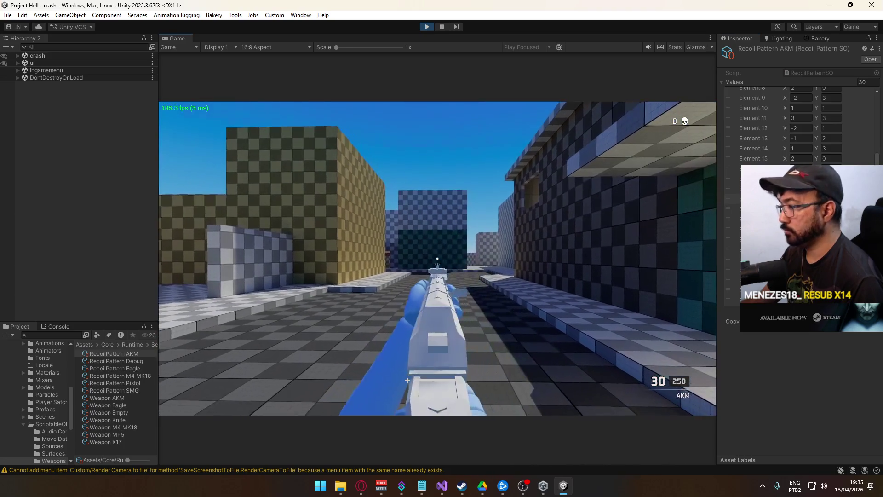
left_click(407, 380)
left_click_drag(437, 258, 437, 259)
key("r")
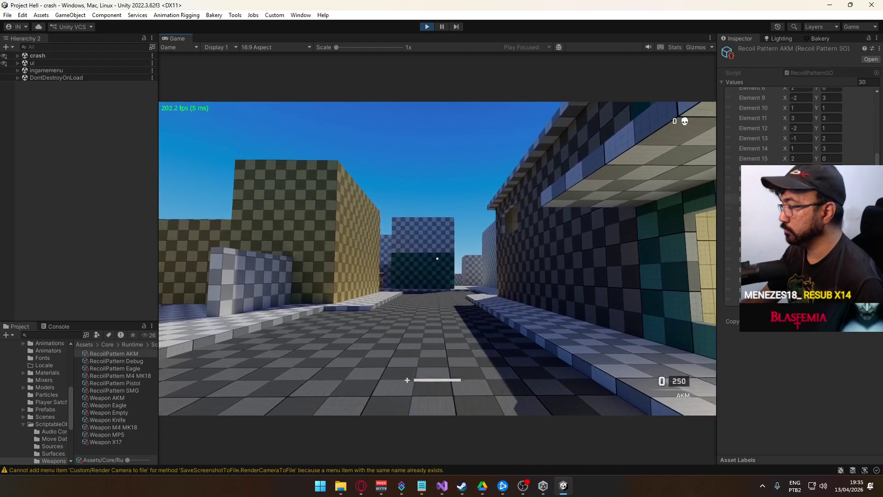
key("super")
left_click(731, 199)
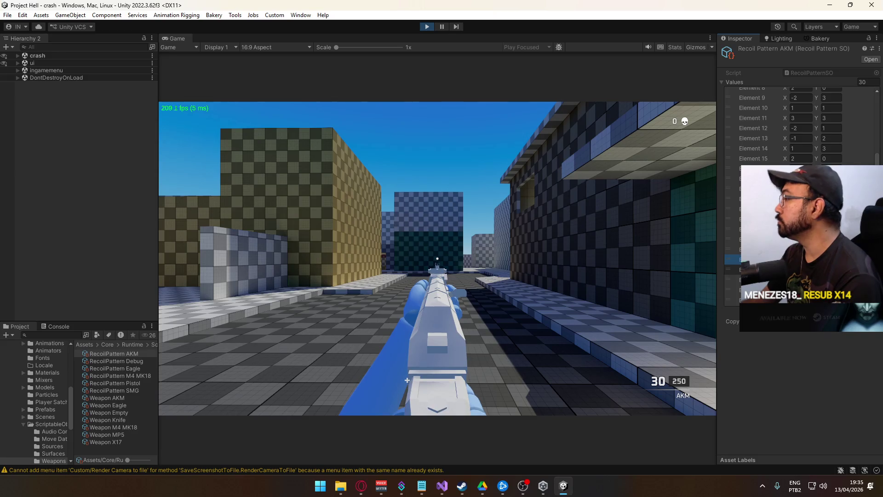
left_click_drag(407, 380, 407, 380)
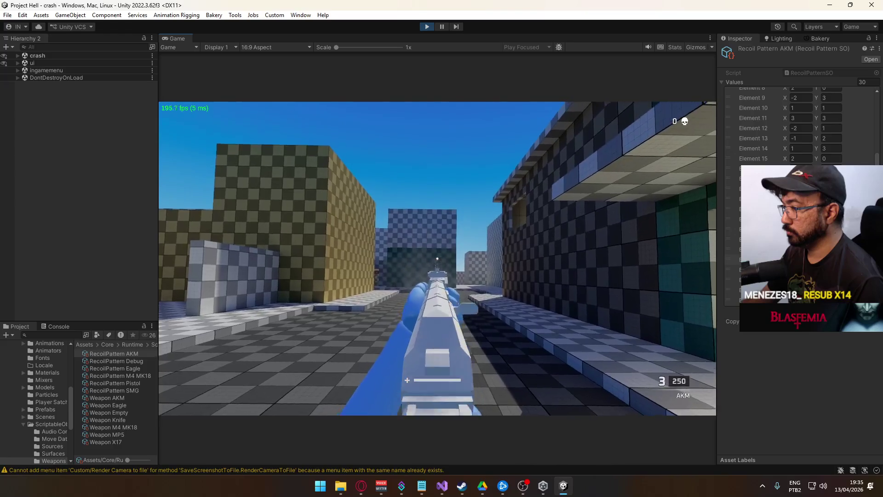
key("super")
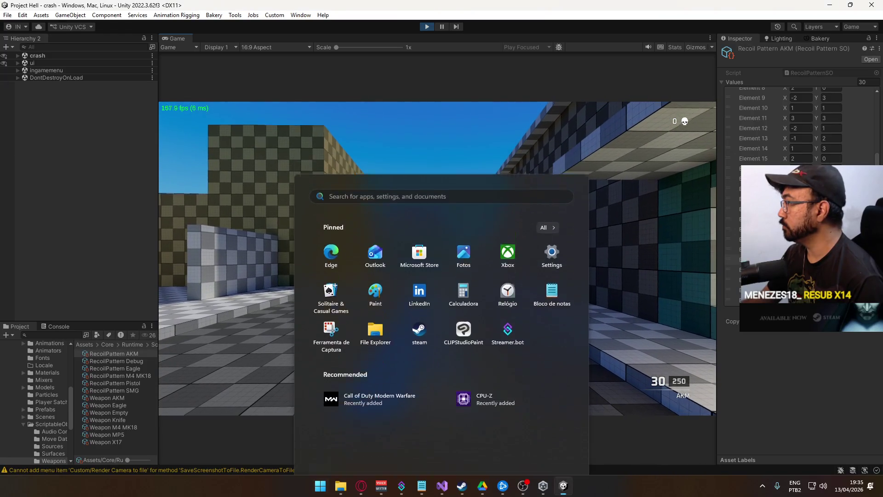
key("super")
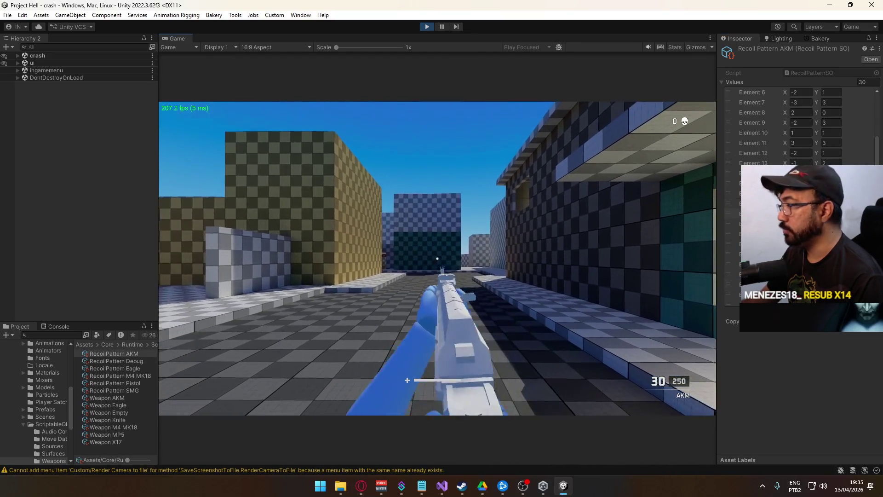
left_click(437, 258)
left_click_drag(437, 259, 438, 259)
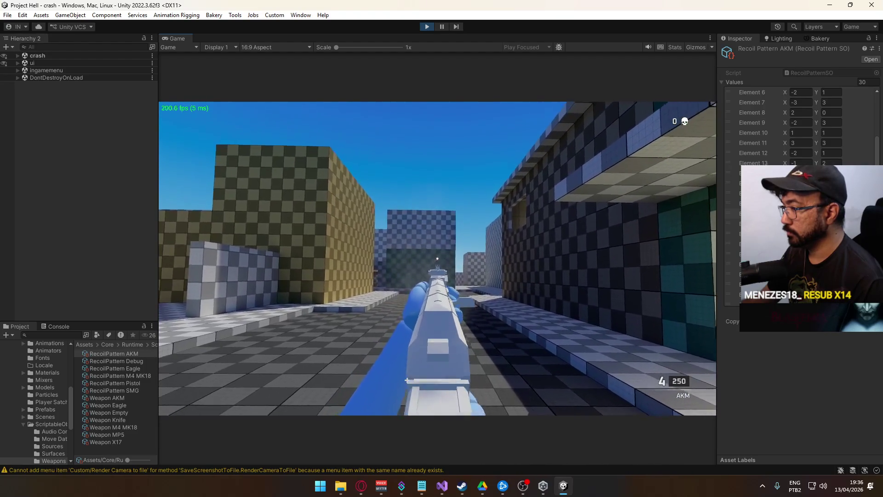
key("super")
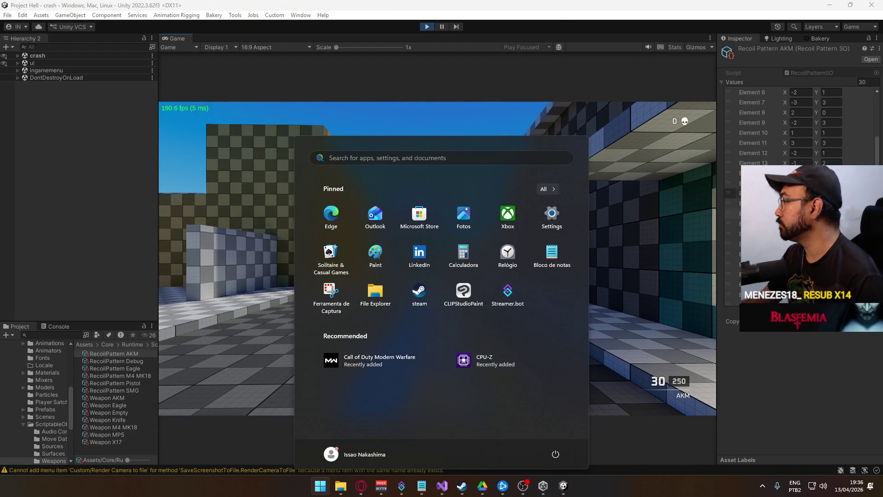
key("Escape")
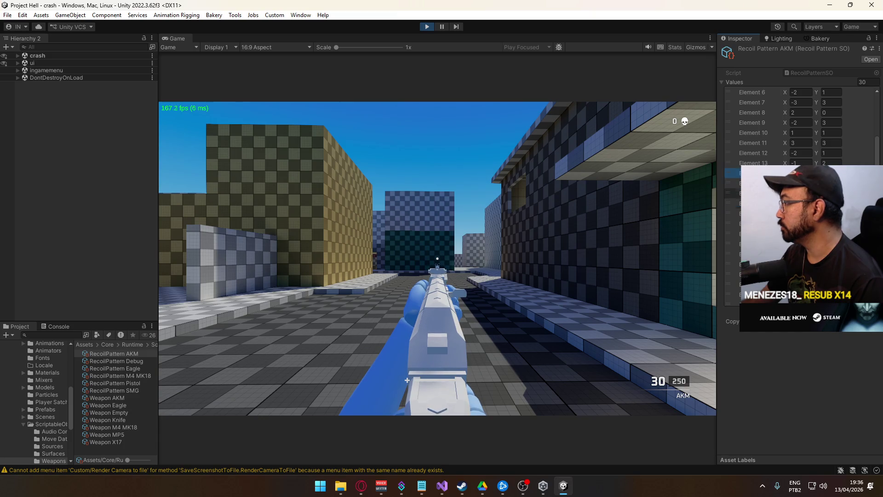
key("Down")
key("Down")
key("Down")
key("Down")
key("Down")
key("Down")
key("Down")
key("Down")
key("r")
left_click_drag(438, 258, 438, 259)
key("r")
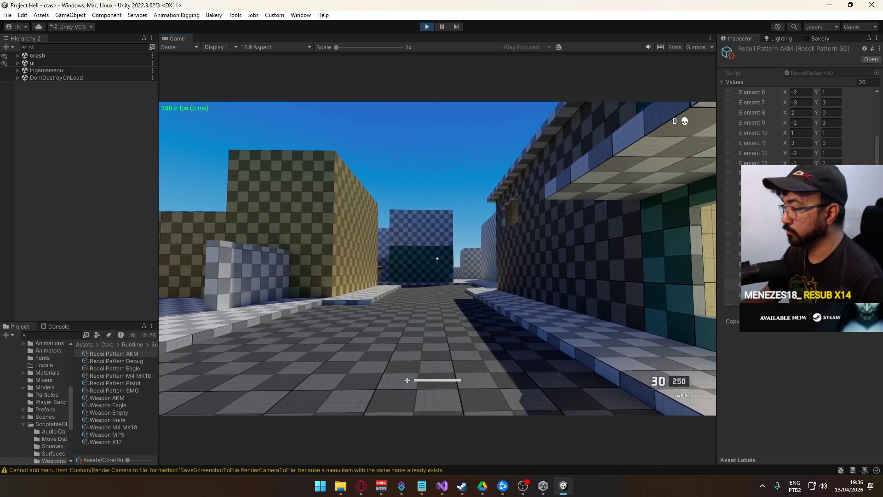
key("super")
key("super")
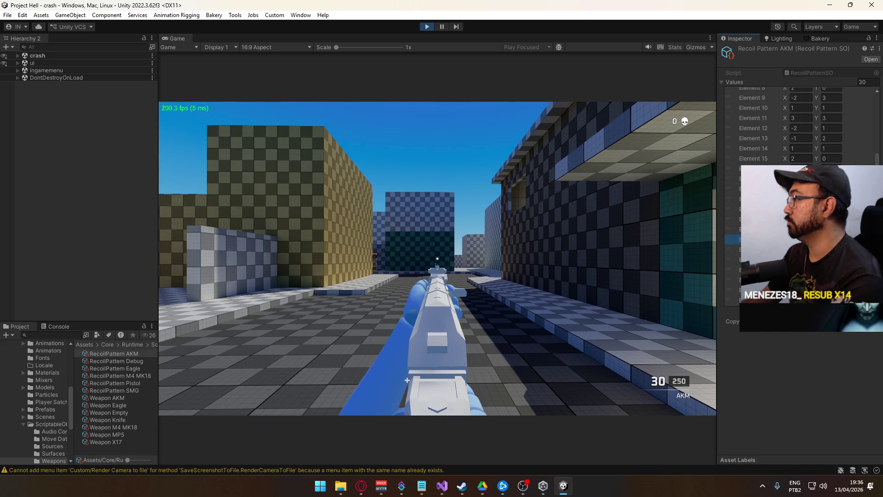
left_click(621, 238)
left_click_drag(621, 238, 621, 238)
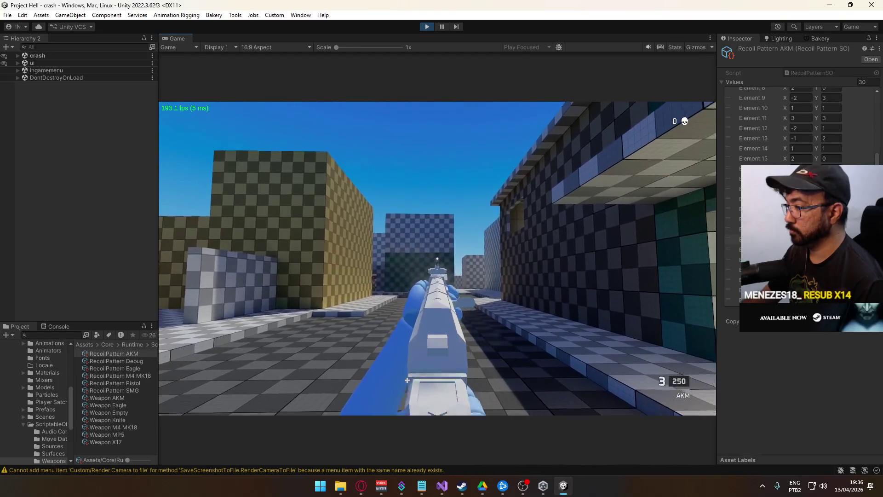
key("super")
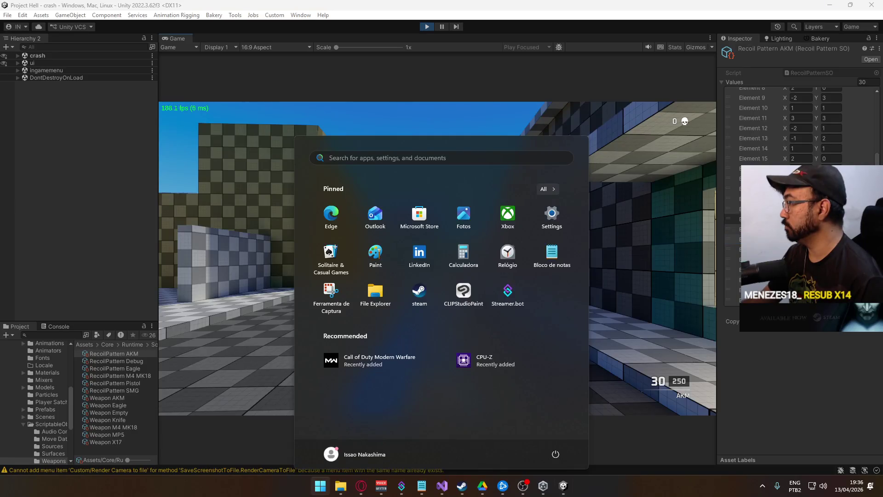
key("super")
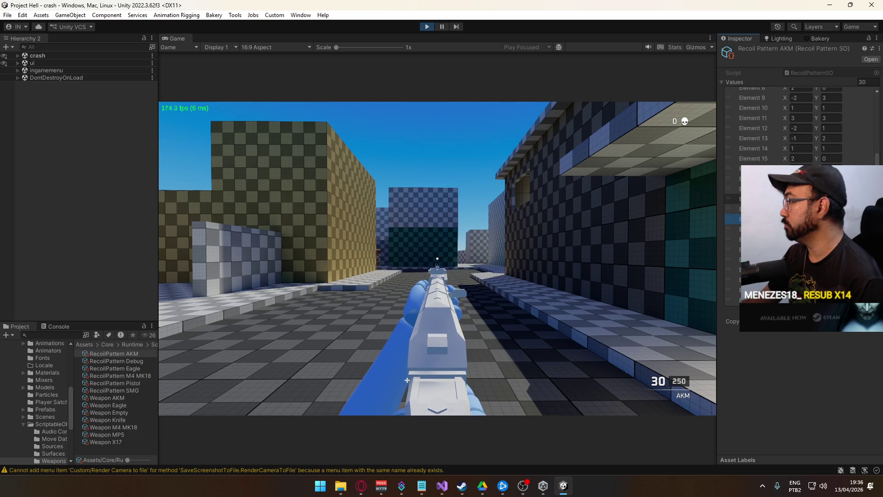
left_click(535, 244)
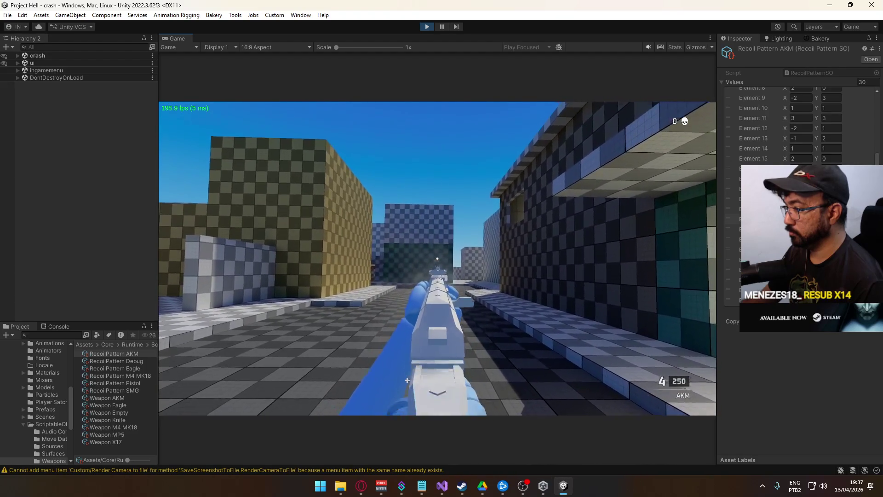
key("r")
left_click(407, 380)
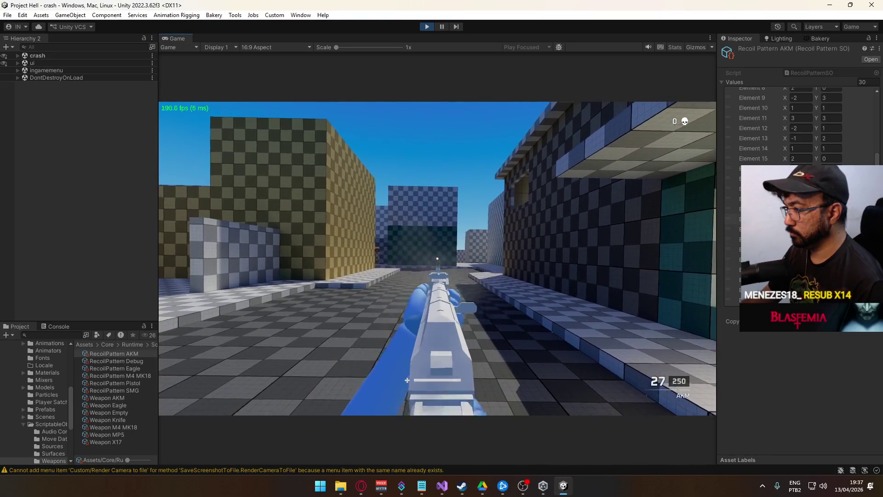
left_click(408, 380)
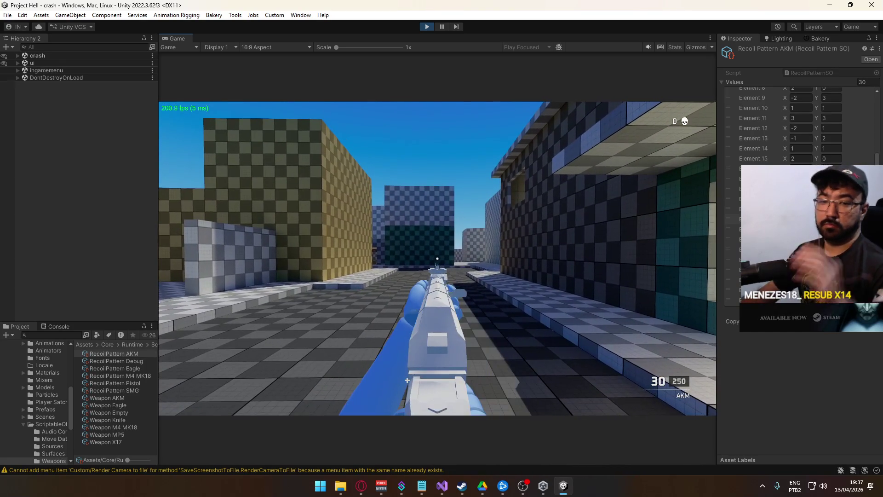
key("w")
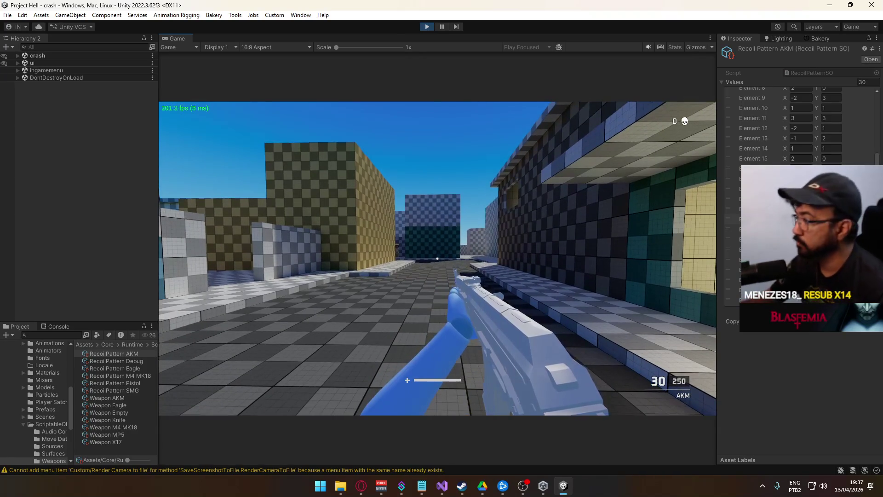
key("w")
left_click(437, 259)
left_click(437, 258)
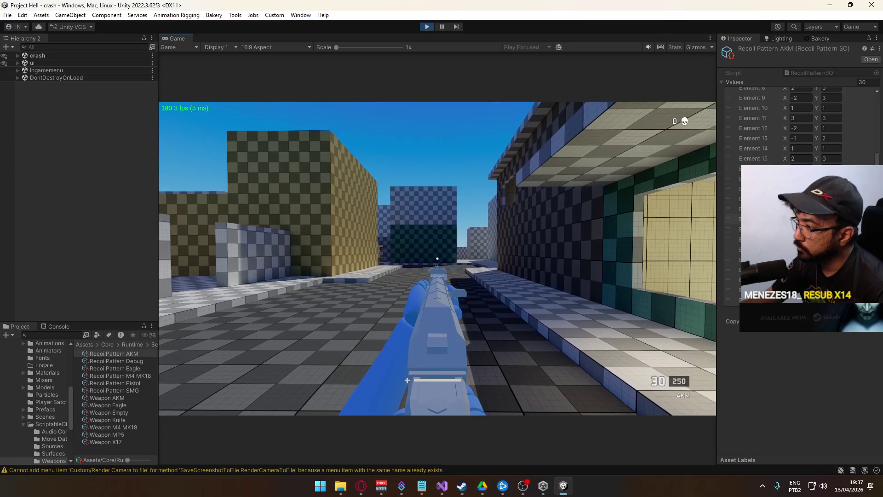
left_click(437, 258)
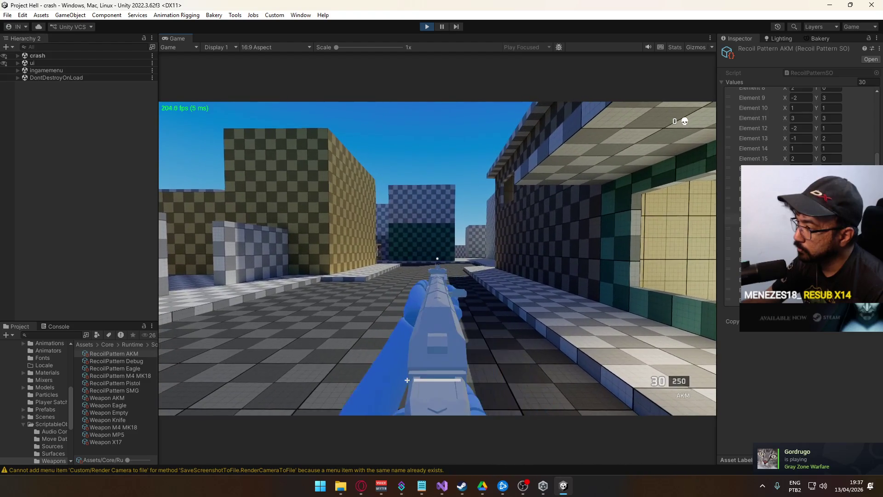
left_click(437, 258)
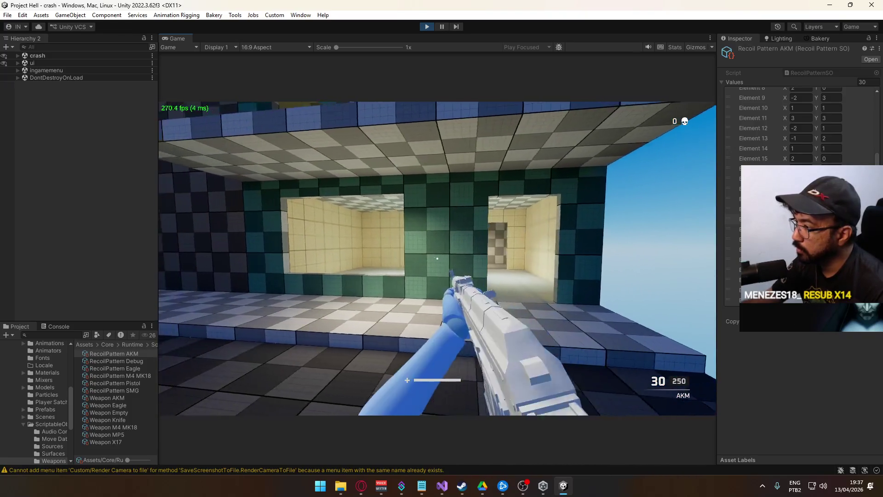
left_click_drag(438, 259, 438, 259)
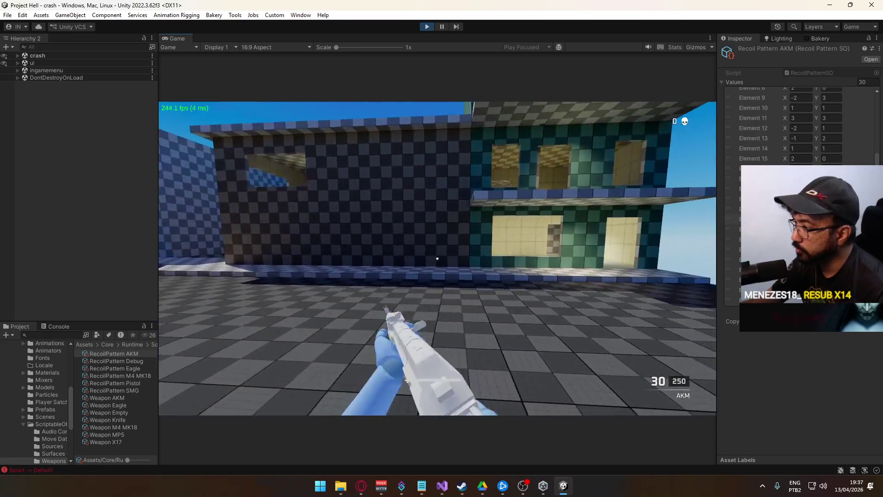
left_click_drag(437, 258, 437, 259)
key("r")
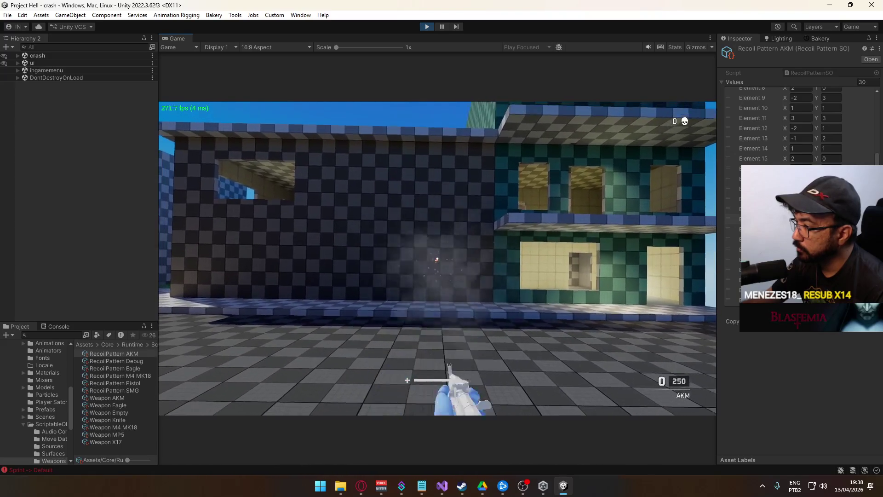
key("super")
left_click(855, 128)
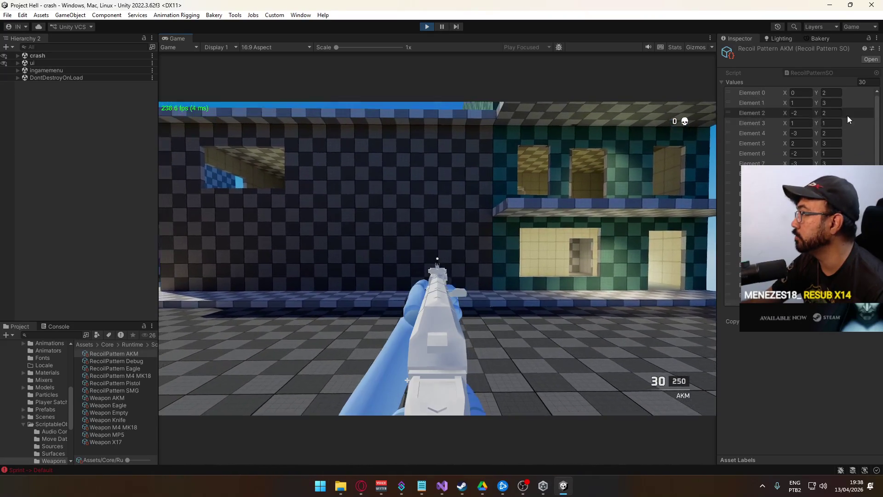
scroll(847, 115, "up", 3)
left_click(835, 94)
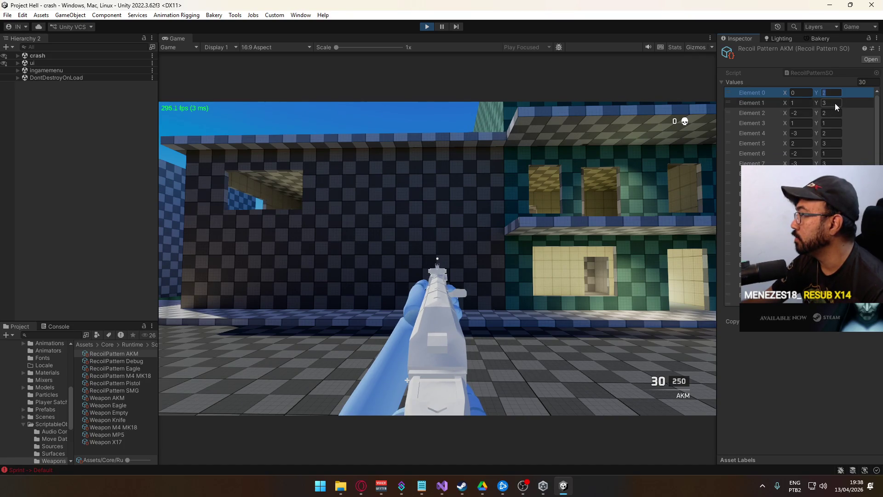
- Set Y values to 4, 3, 5, 4, 4 for Elements 2–6, leaving Element 7 at 3
left_click(830, 112)
type("4")
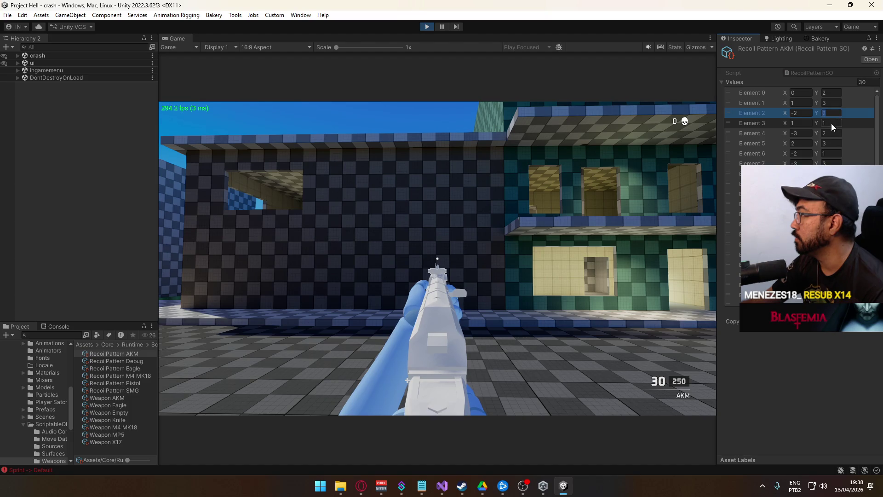
left_click(833, 123)
type("3")
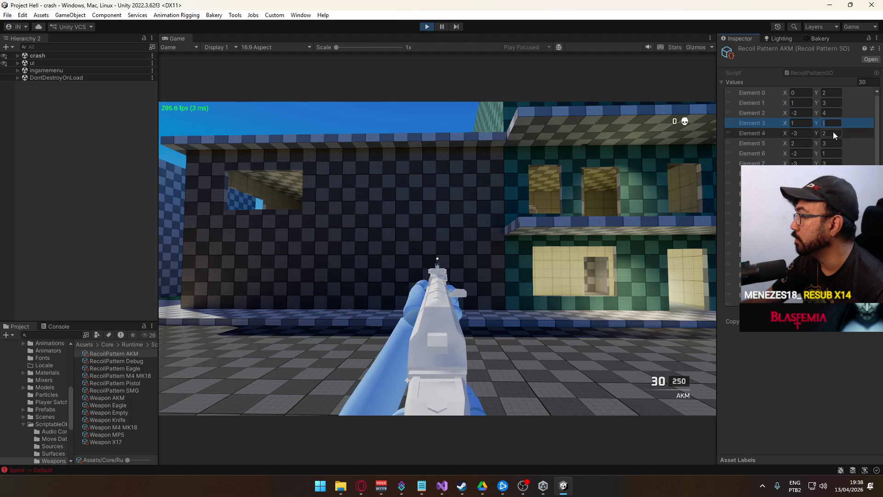
left_click(832, 133)
type("5")
left_click(830, 143)
type("4")
left_click(830, 153)
type("4")
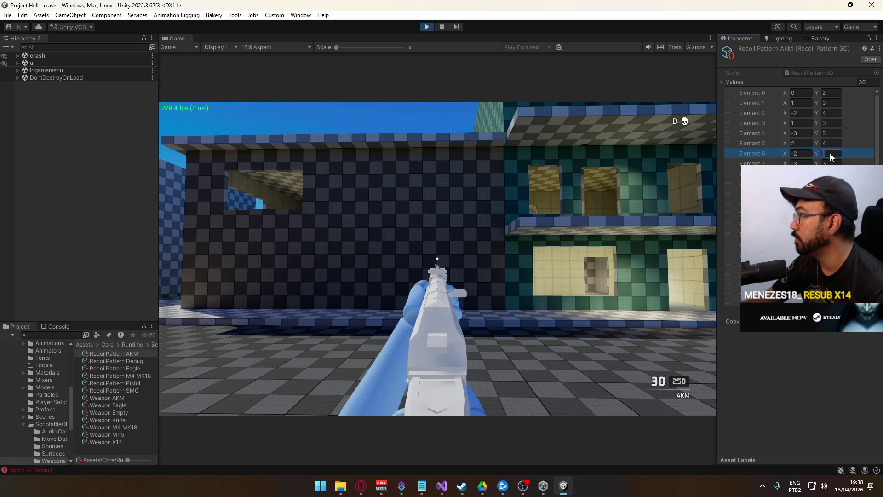
left_click(829, 164)
left_click(830, 184)
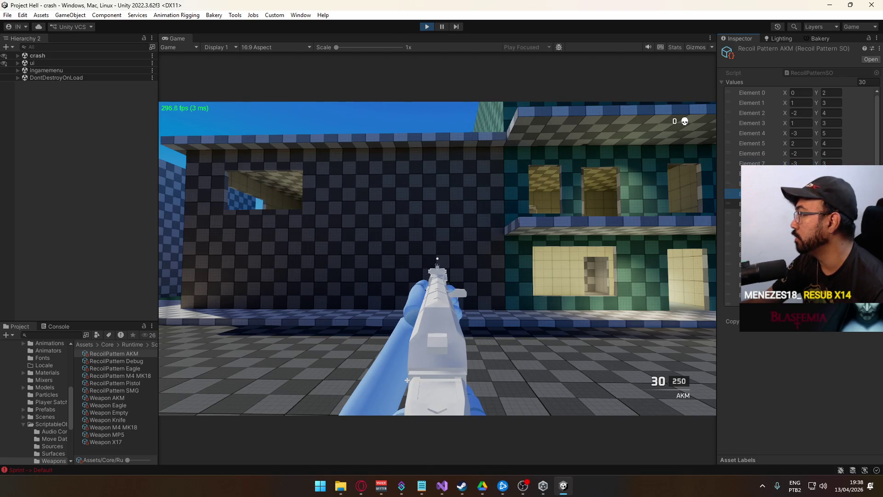
- Spray the AKM in the game to test the stronger vertical recoil
left_click(613, 206)
left_click_drag(437, 258, 437, 259)
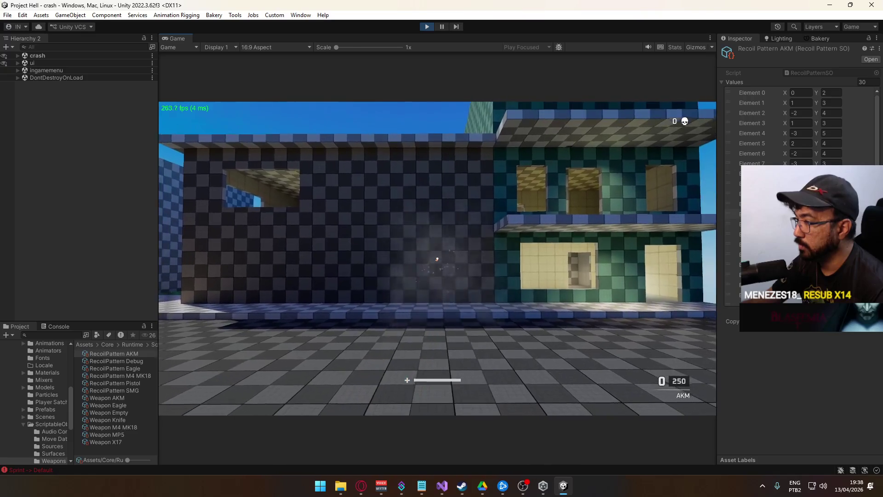
key("super")
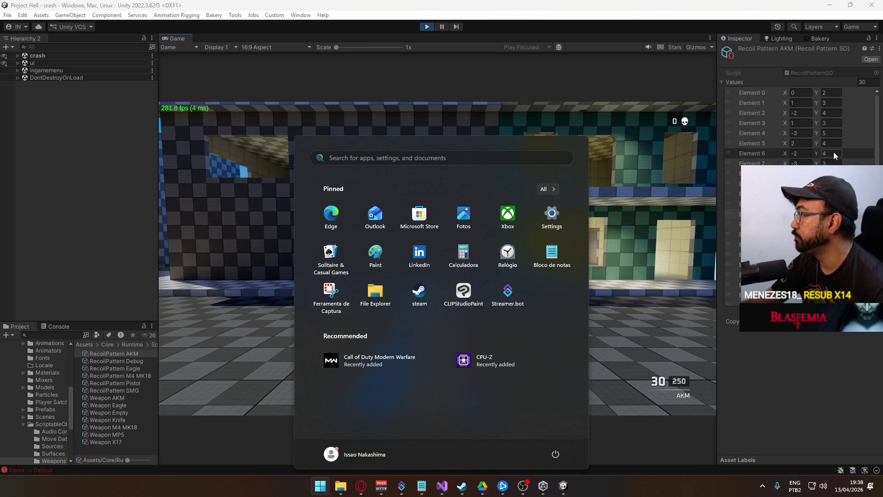
- Lower Element 6 and Element 3 Y values to 1, then spray-test the revised pattern
left_click(834, 152)
type("1")
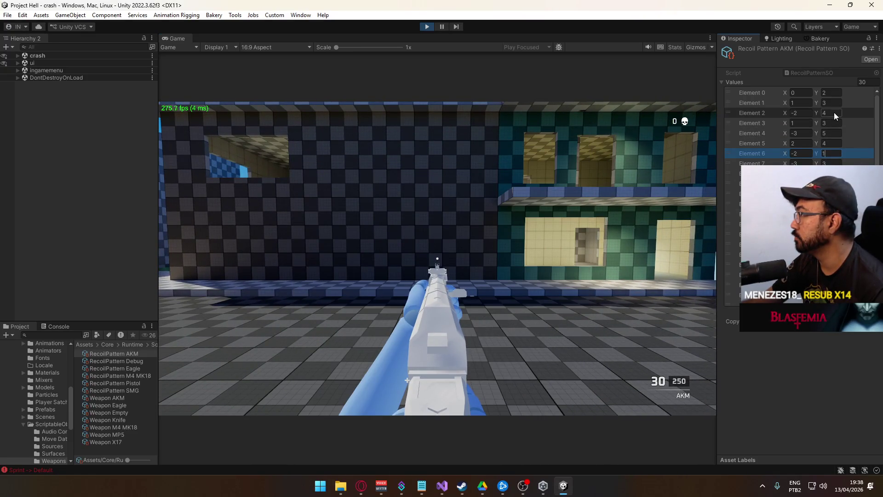
left_click(829, 123)
type("1")
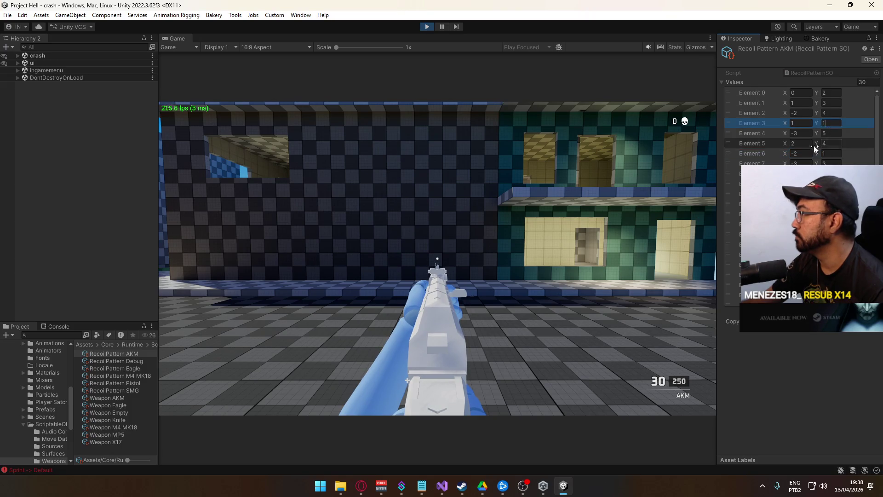
left_click_drag(437, 258, 437, 259)
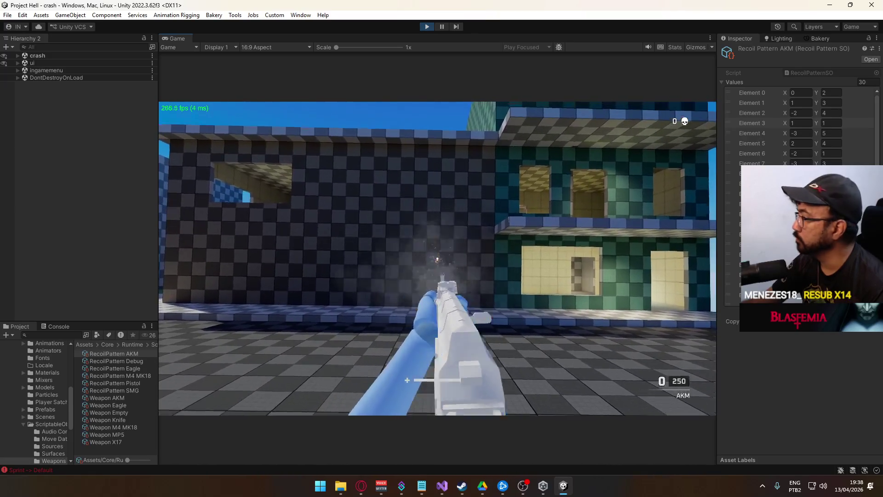
key("super")
left_click(561, 251)
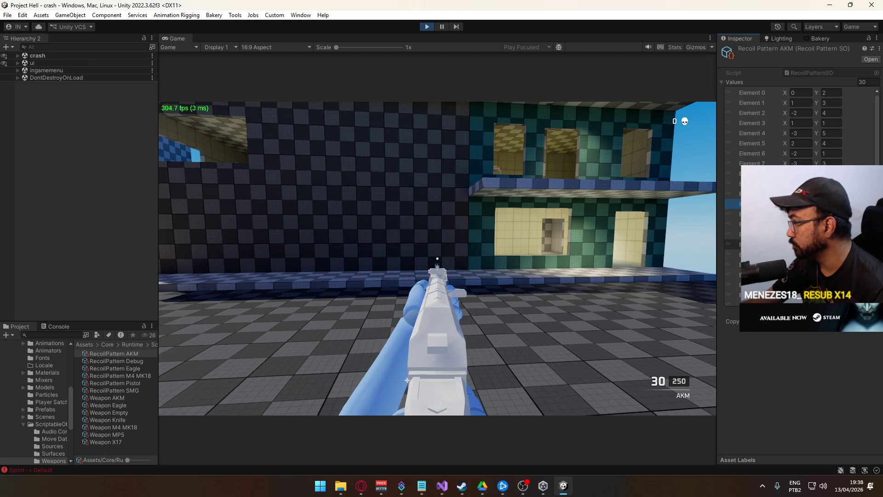
left_click_drag(437, 258, 438, 259)
key("super")
key("super")
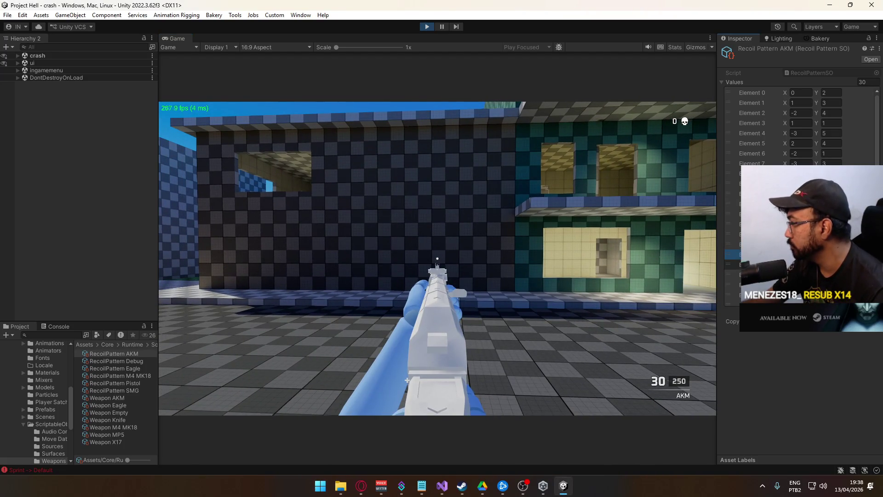
scroll(782, 129, "down", 3)
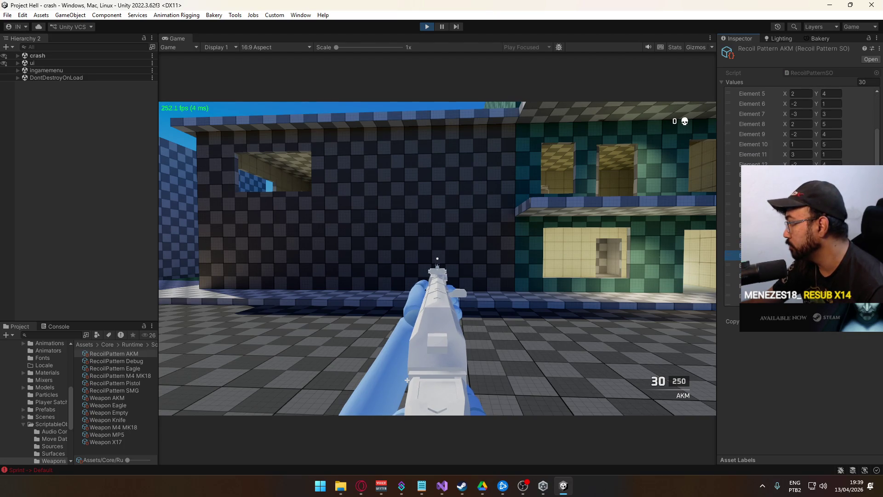
scroll(782, 129, "down", 2)
left_click_drag(408, 380, 407, 380)
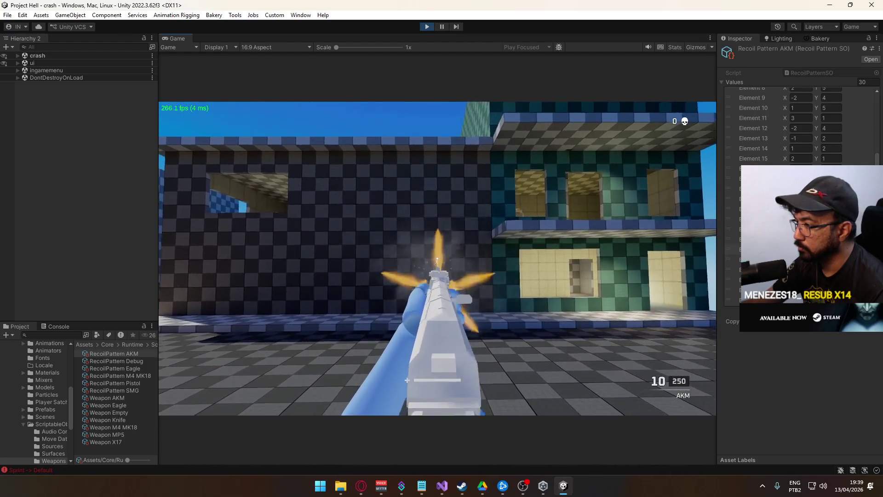
key("1")
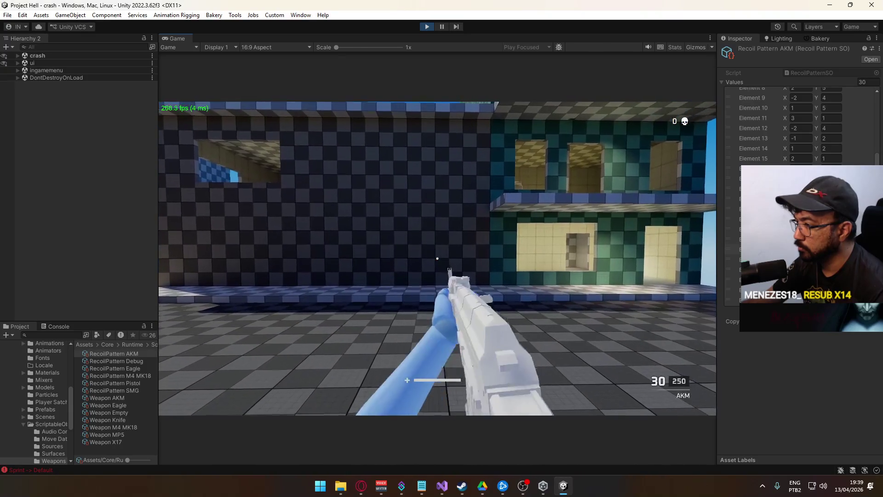
- Test-fire the AKM on full auto at the building to observe the current recoil
left_click(438, 258)
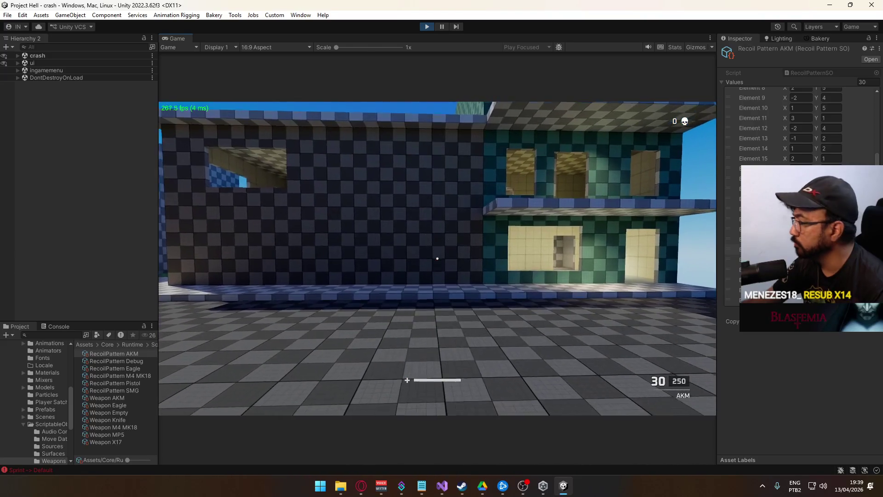
key("super")
key("super")
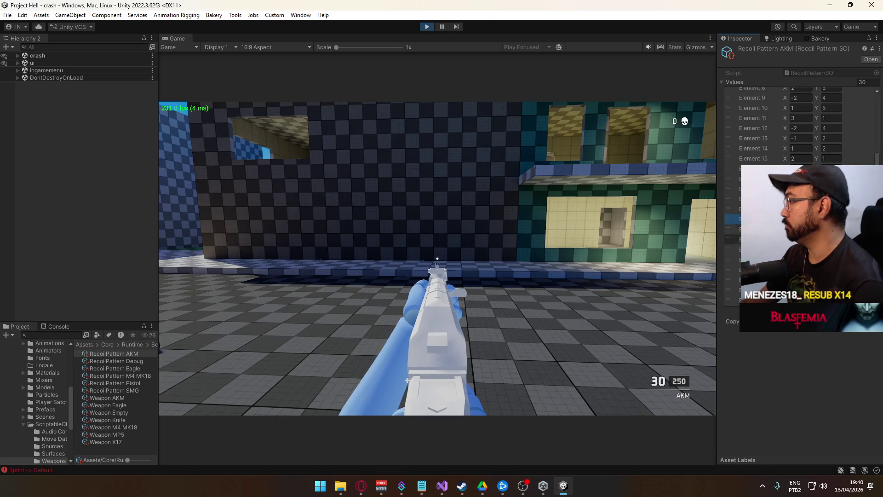
left_click(732, 270)
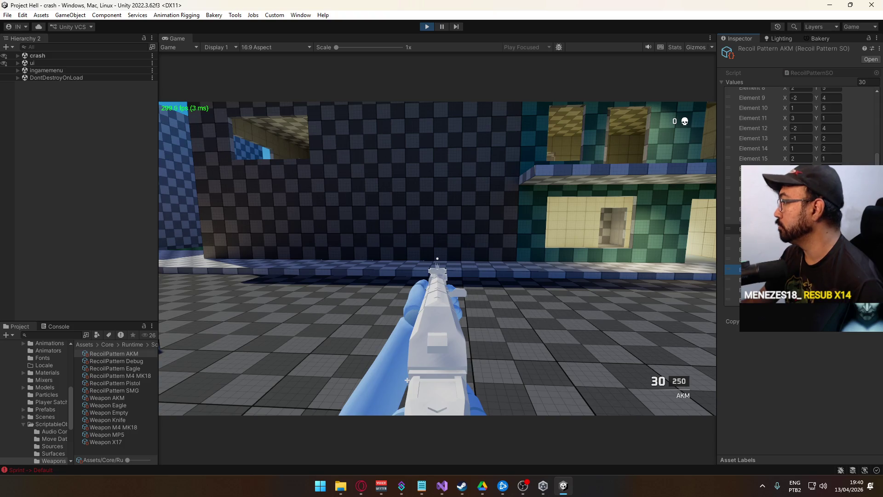
left_click(438, 259)
left_click_drag(438, 259, 437, 259)
key("super")
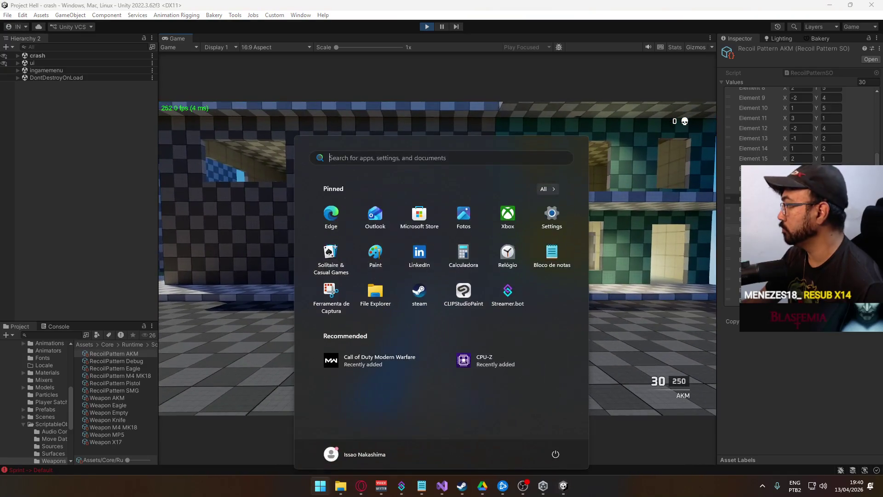
key("super")
- Set Element 13's X to 1, then empty a magazine to check the recoil
left_click(754, 188)
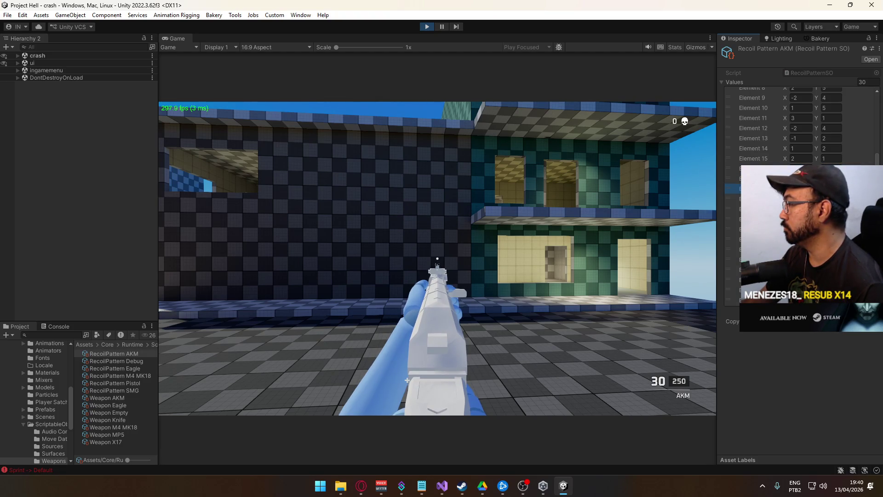
left_click(801, 138)
type("1")
left_click(710, 168)
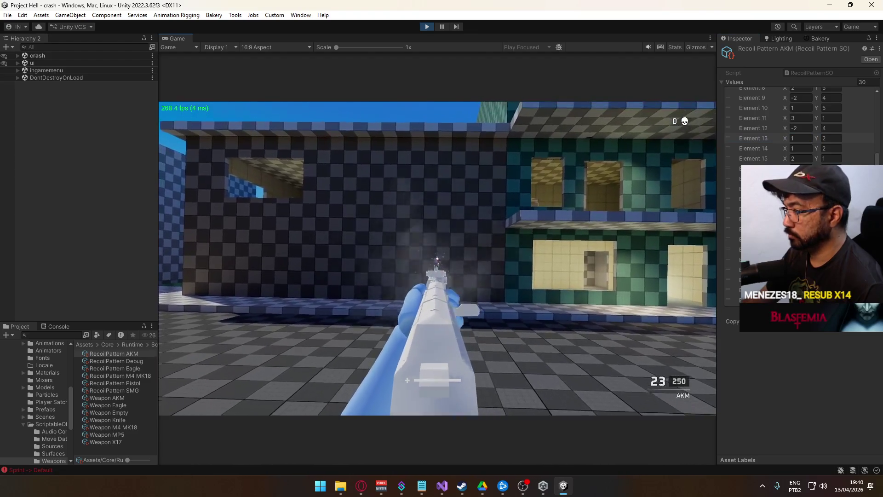
left_click_drag(437, 260, 437, 260)
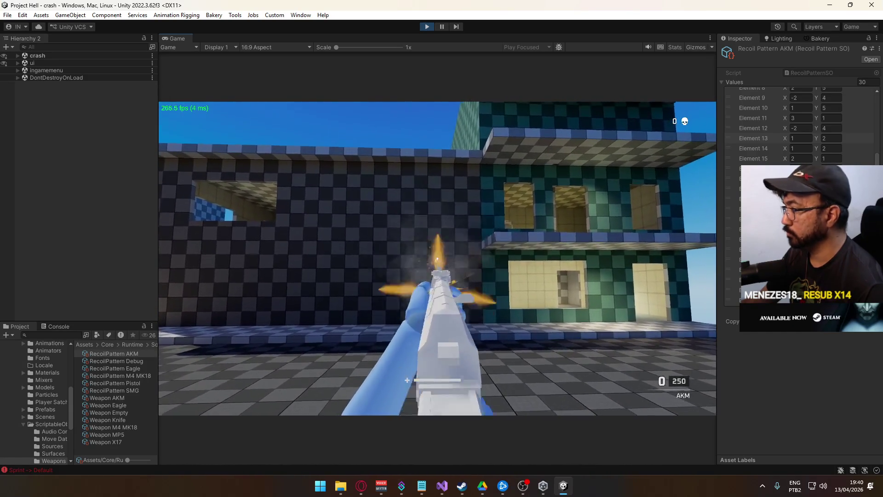
key("super")
key("super")
scroll(813, 117, "up", 1)
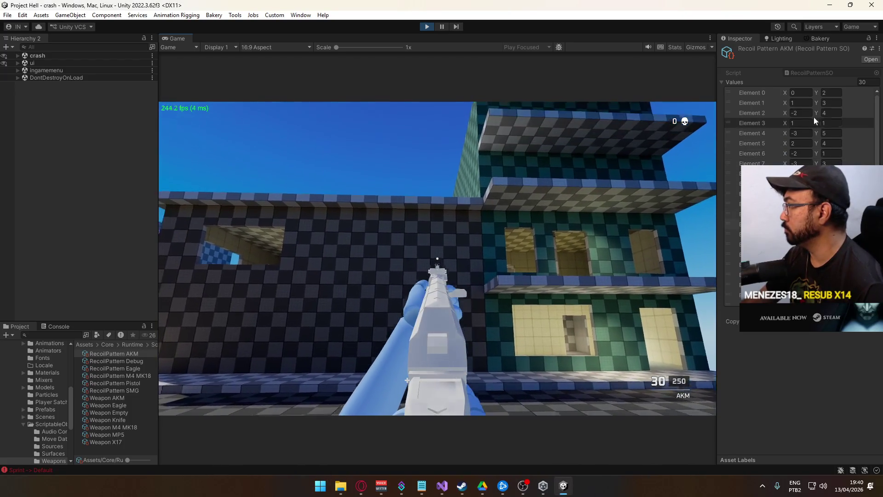
- Set Element 2 X to -1, Element 4 X to -2, Element 5 X to 1, then test-fire the AKM
left_click(810, 114)
type("0")
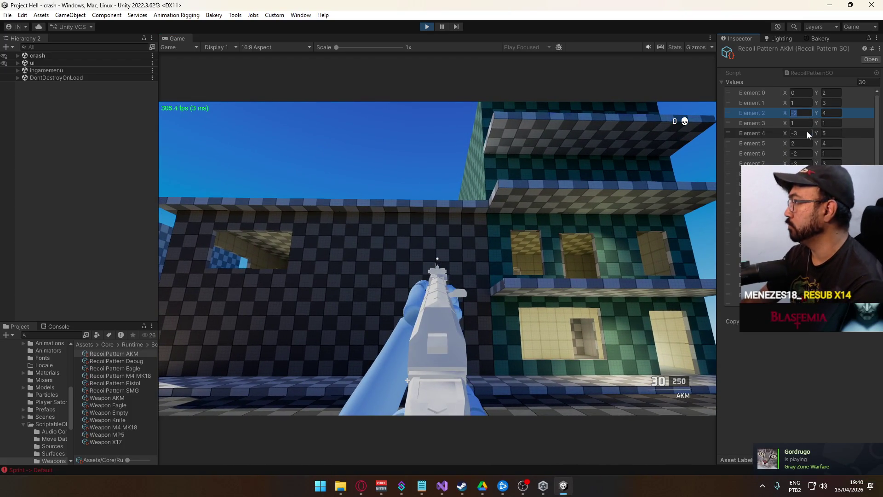
left_click(804, 134)
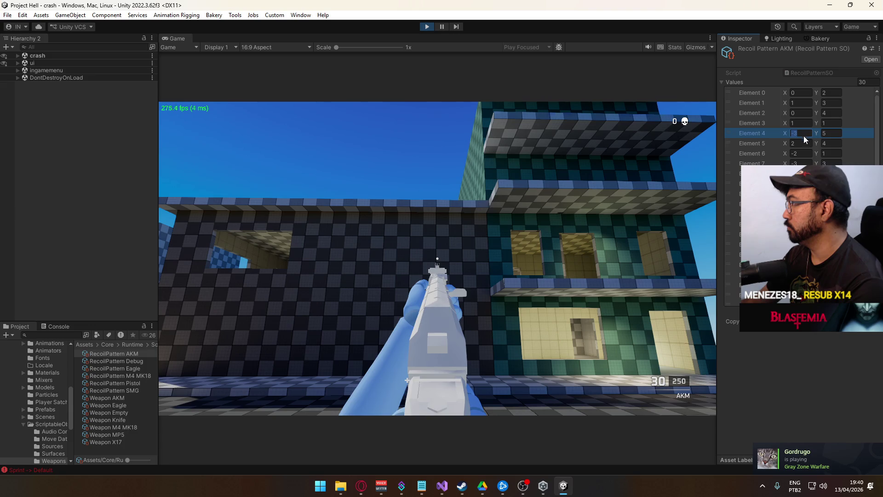
left_click(798, 113)
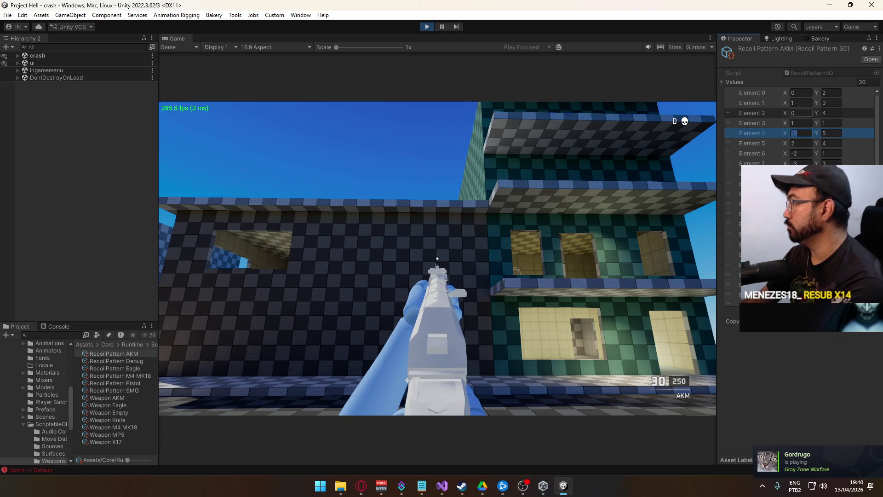
type("-2-1")
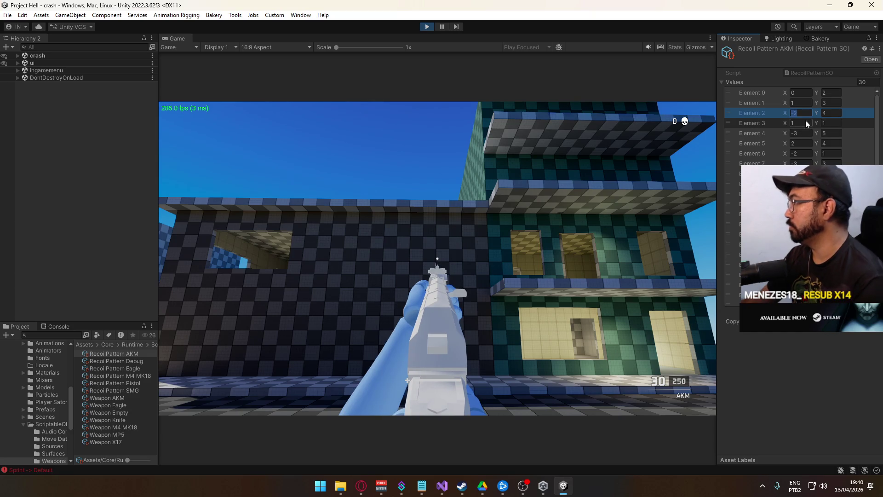
left_click(804, 133)
type("-2")
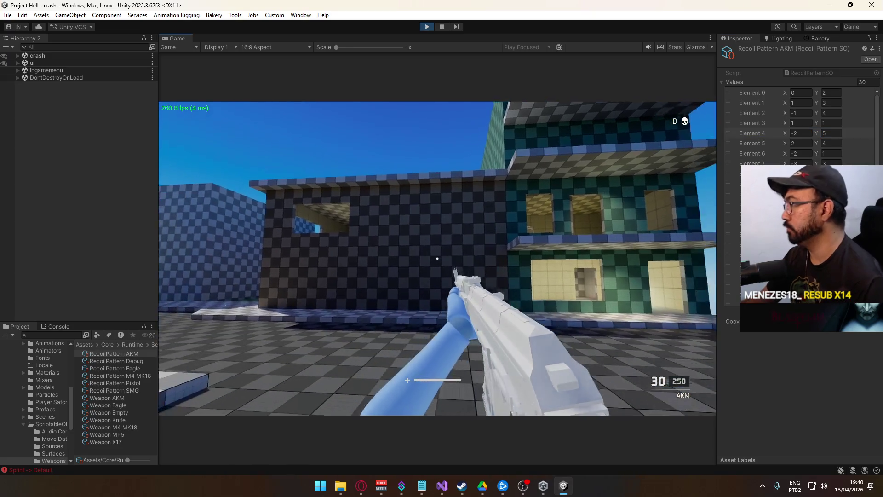
key("super")
type("1")
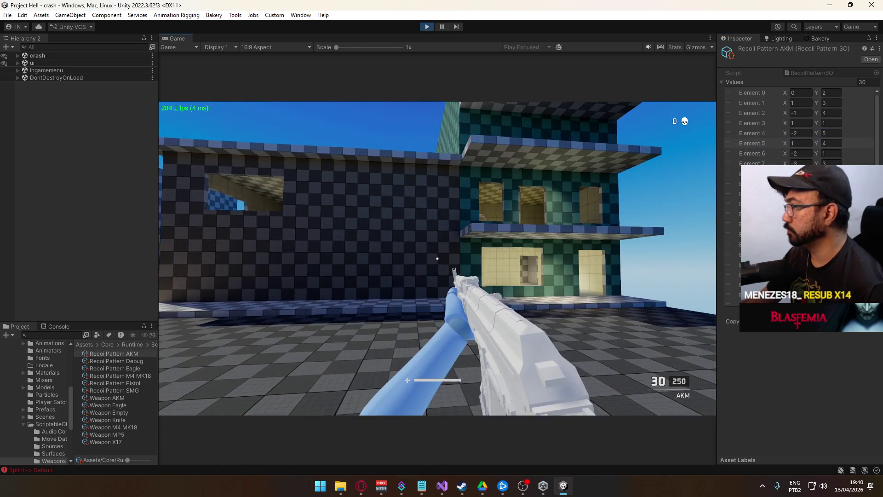
left_click(437, 258)
left_click_drag(438, 258, 437, 259)
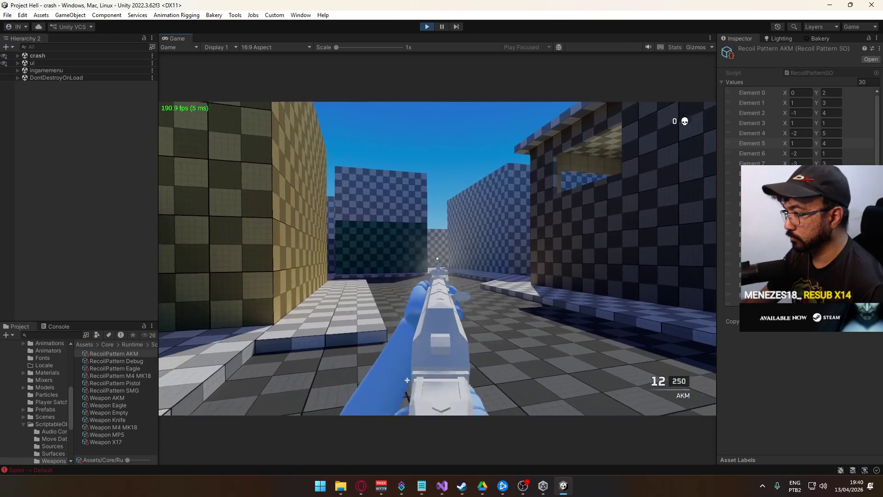
- Fire full-auto AKM bursts, reload, and sprint down the corridor while watching recoil climb
left_click_drag(438, 258, 438, 259)
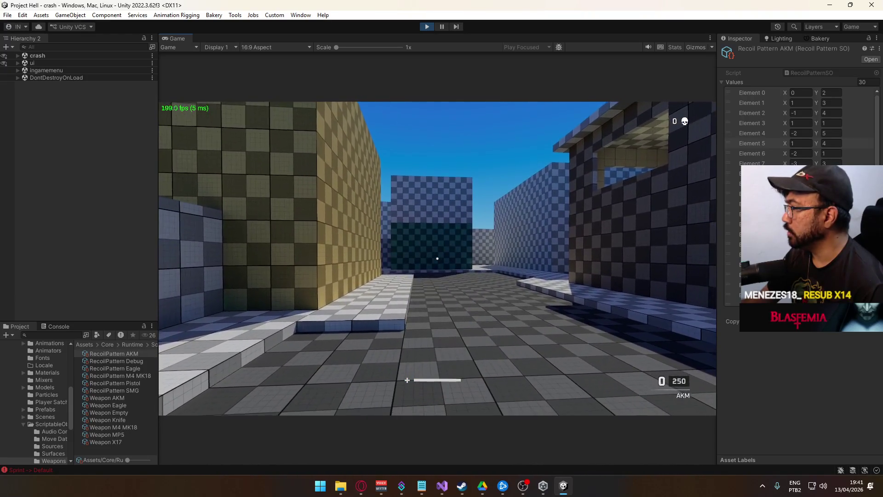
key("super")
key("super")
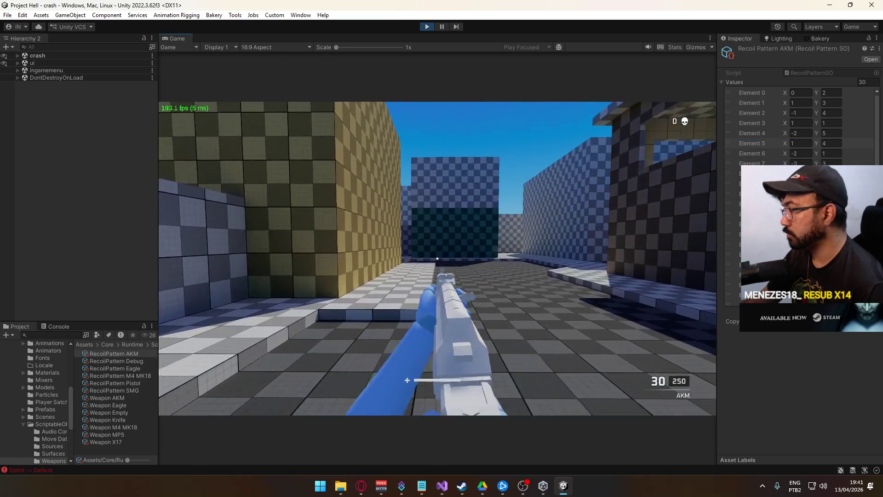
left_click(437, 258)
left_click_drag(437, 258, 437, 258)
key("super")
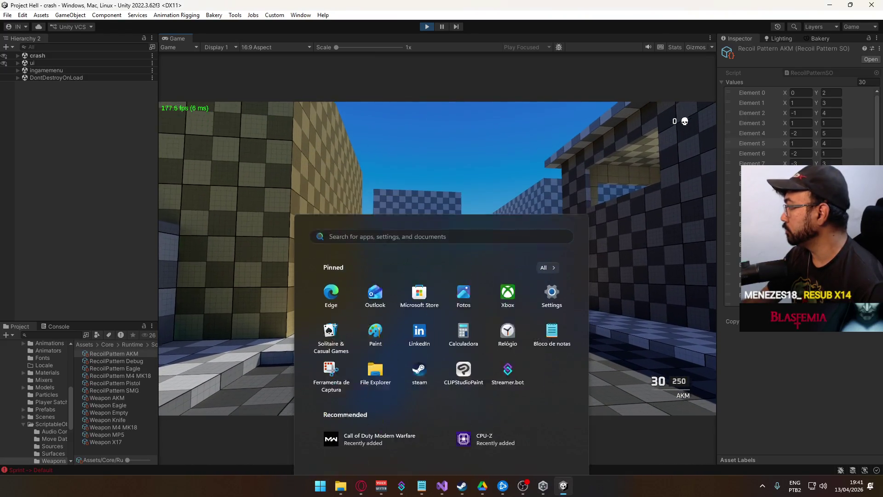
key("super")
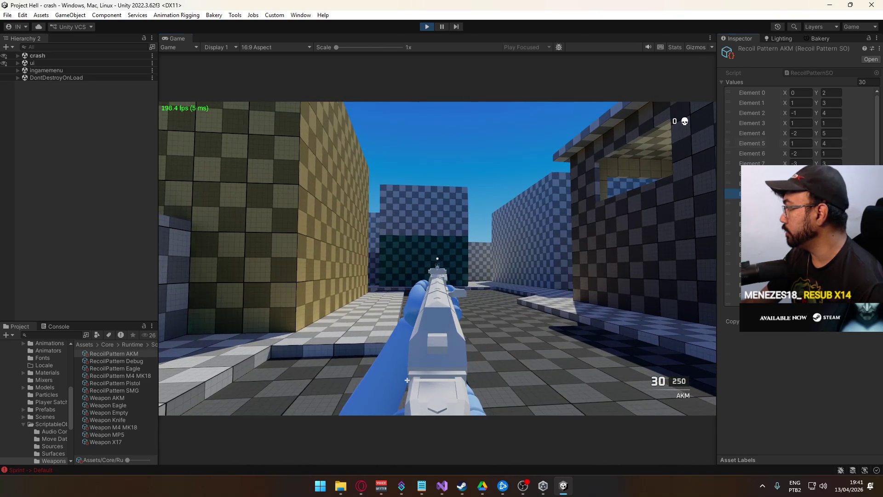
key("shift+w")
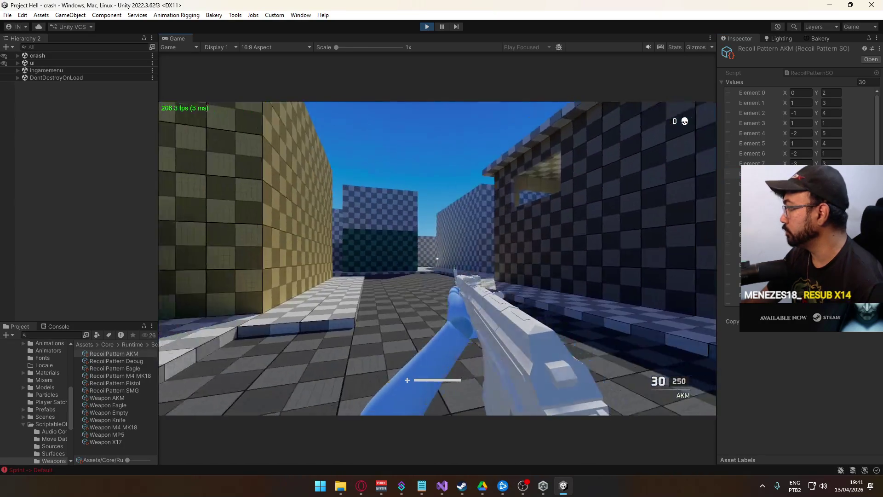
key("super")
key("super")
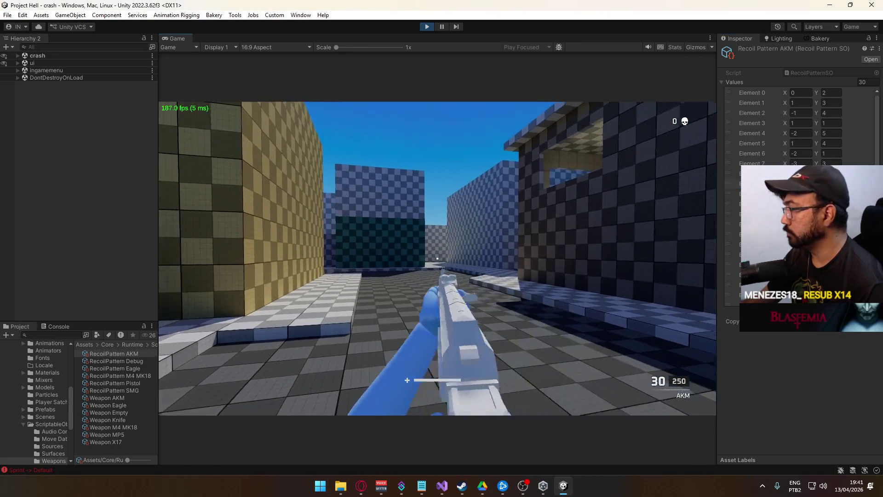
left_click_drag(438, 258, 437, 258)
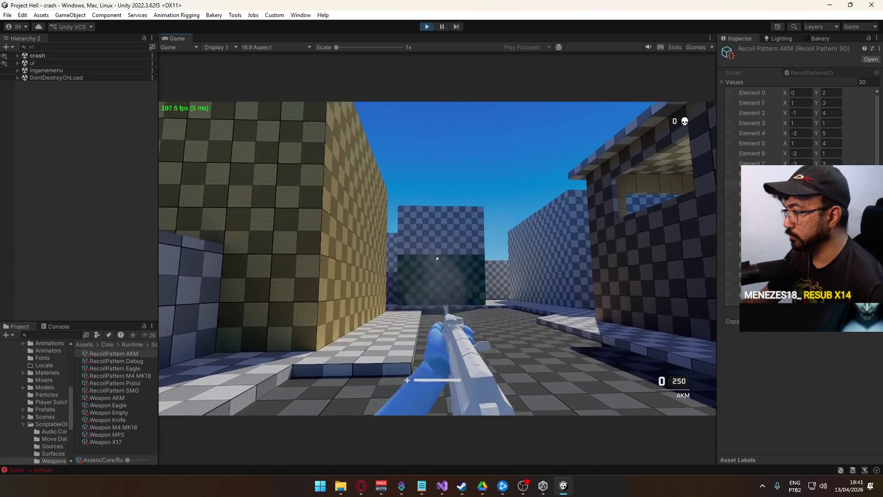
key("w")
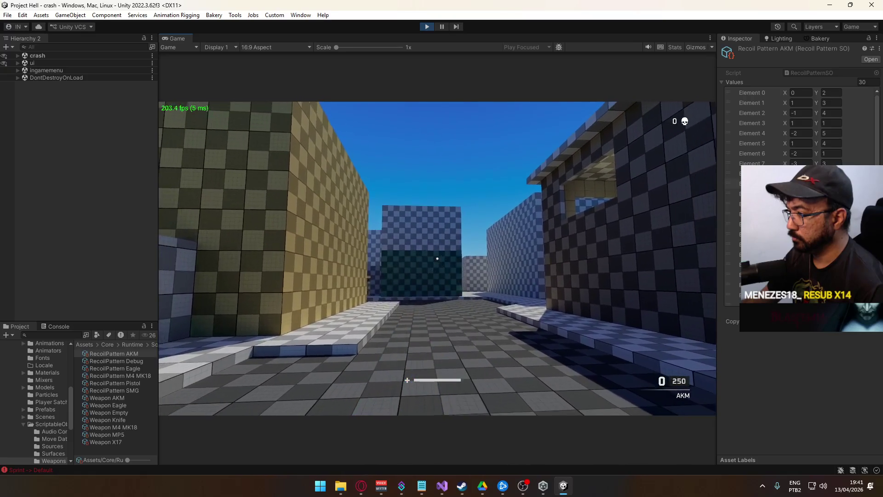
key("w")
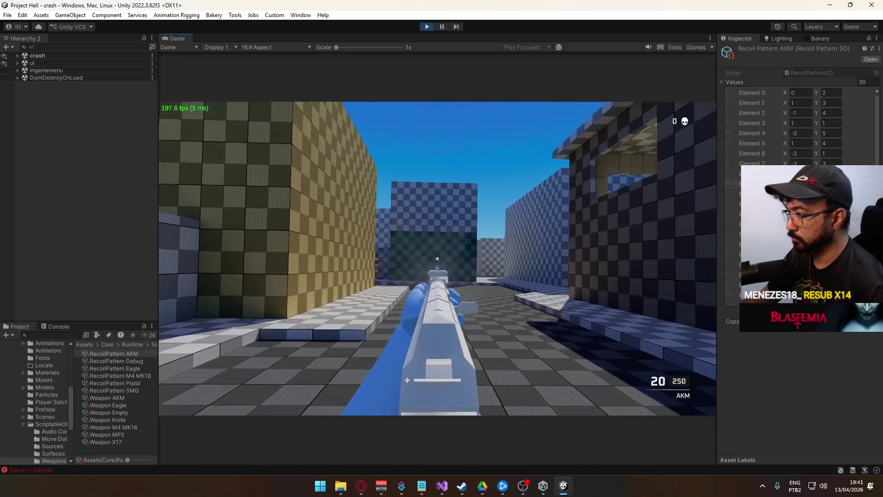
- Keep advancing down the alley firing long bursts until empty, reloading, then aim down sights
left_click(438, 259)
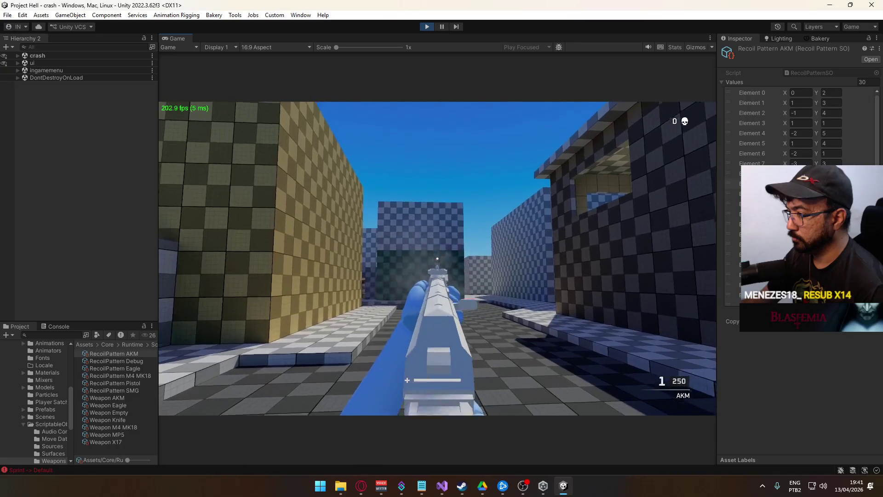
key("w")
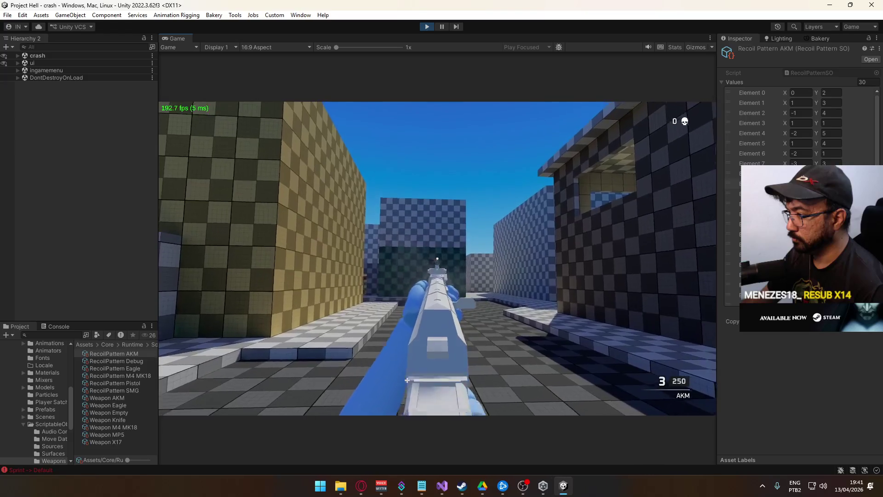
key("w")
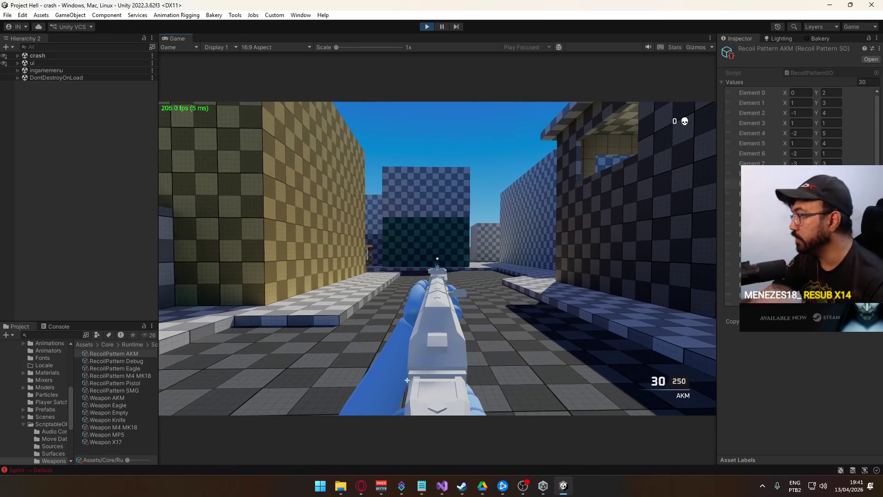
left_click(407, 380)
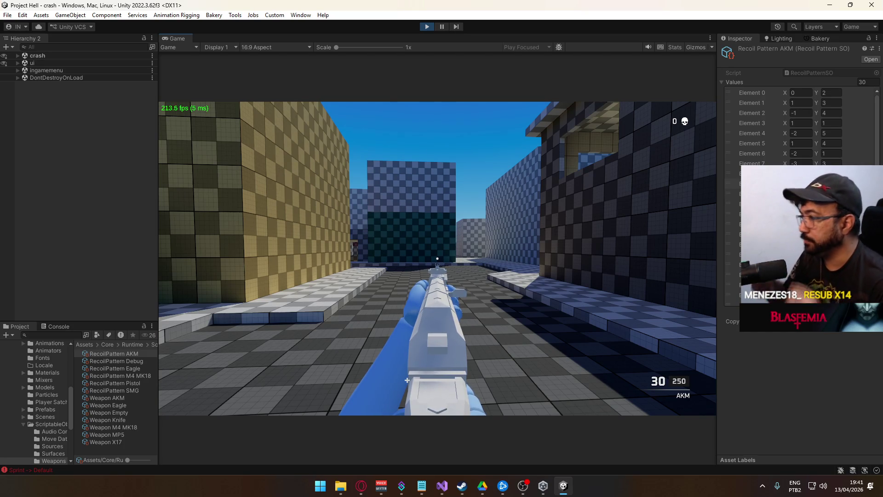
key("w")
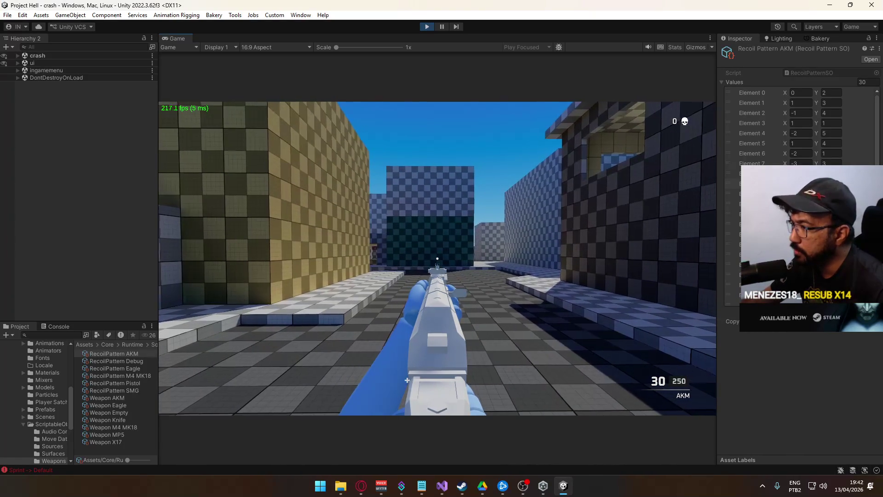
left_click_drag(407, 380, 408, 380)
key("r")
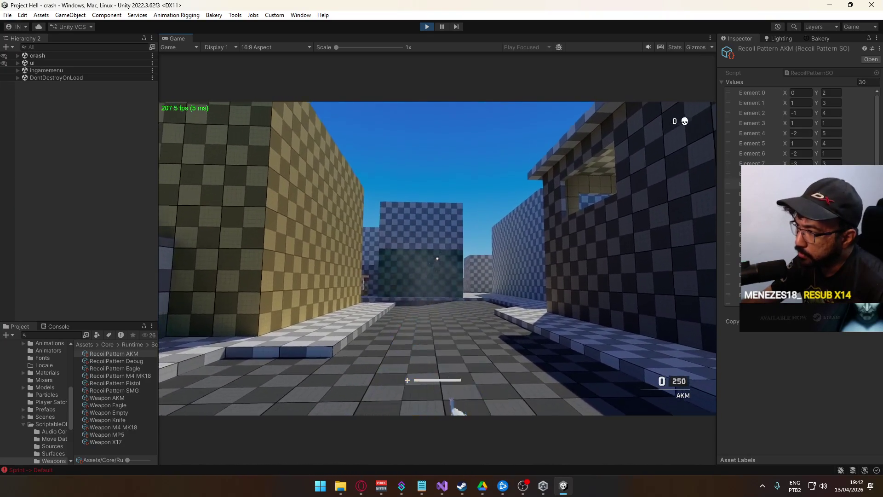
key("w")
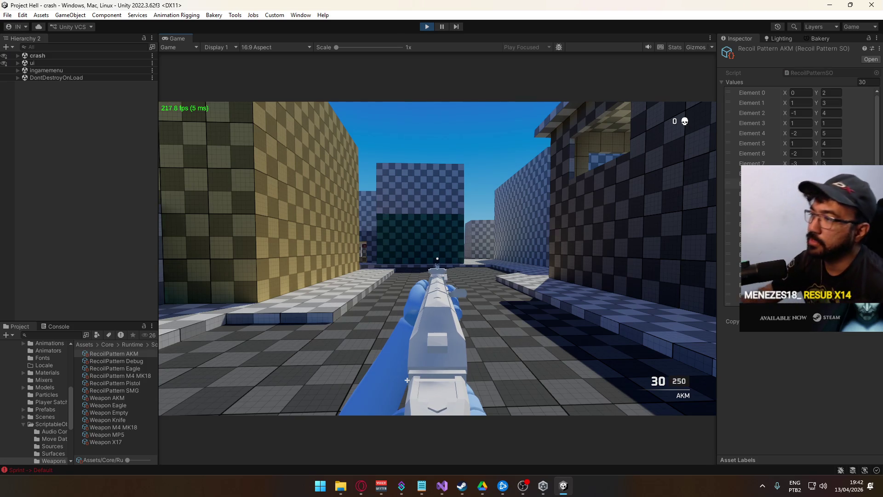
left_click_drag(407, 380, 407, 380)
left_click_drag(437, 259, 437, 259)
right_click(437, 258)
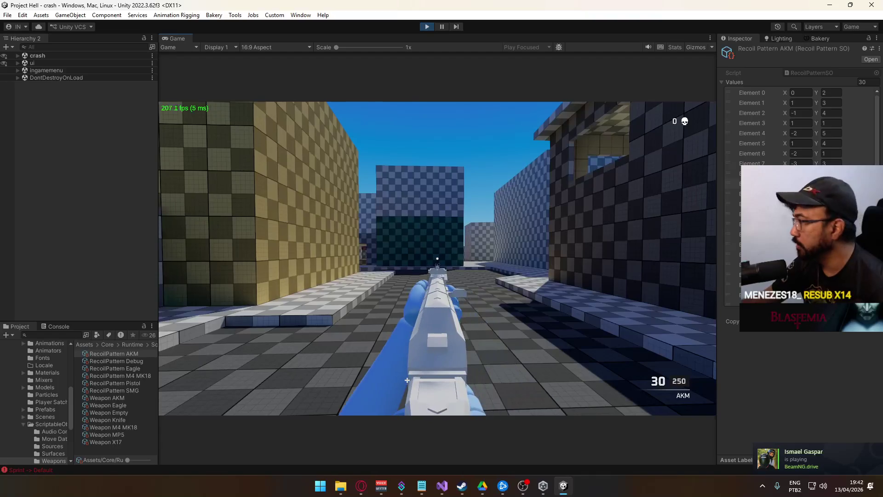
key("super")
key("super")
key("super")
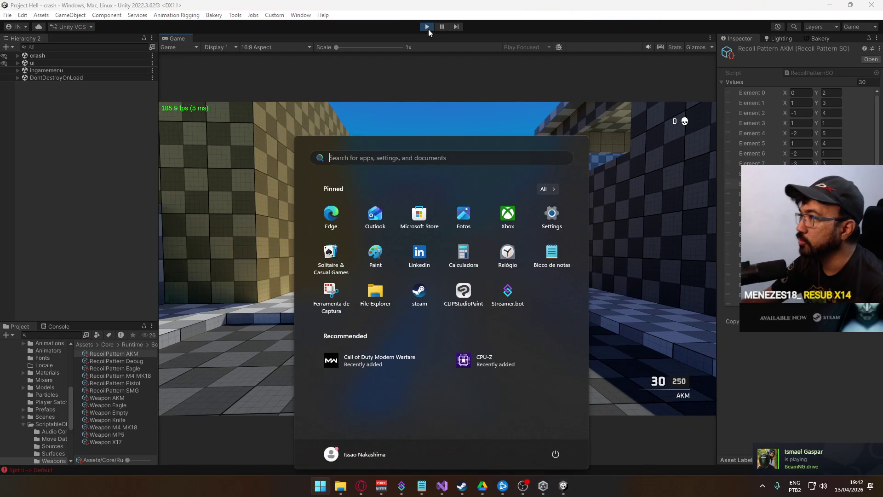
- Stop Play mode and collapse the Reload method in PlayerScript.cs in Visual Studio
left_click(427, 27)
left_click(442, 485)
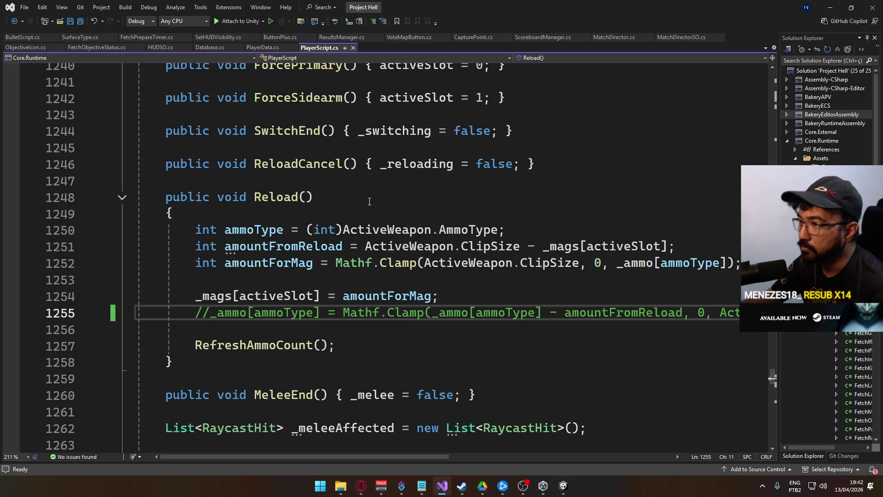
left_click(142, 204)
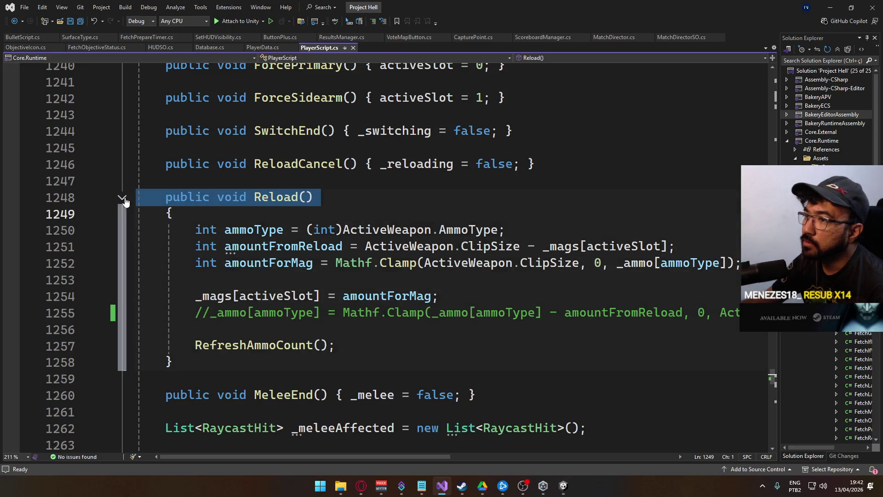
left_click(122, 197)
scroll(258, 211, "down", 18)
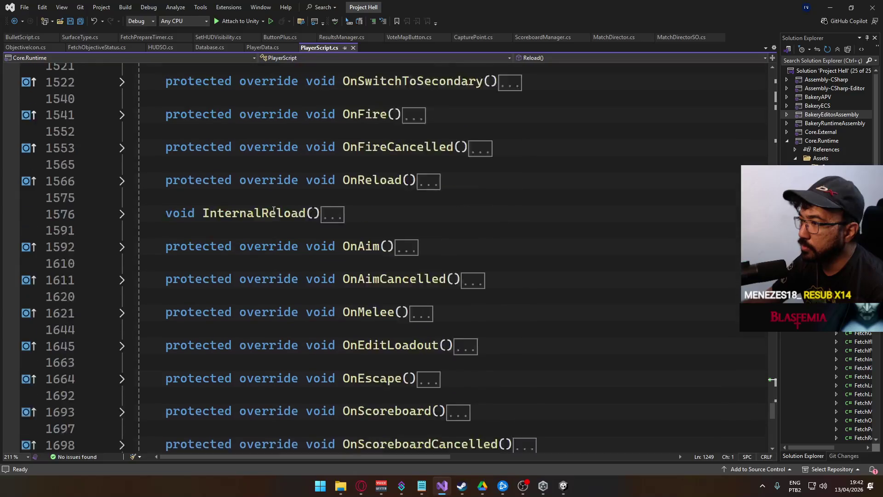
scroll(380, 234, "up", 9)
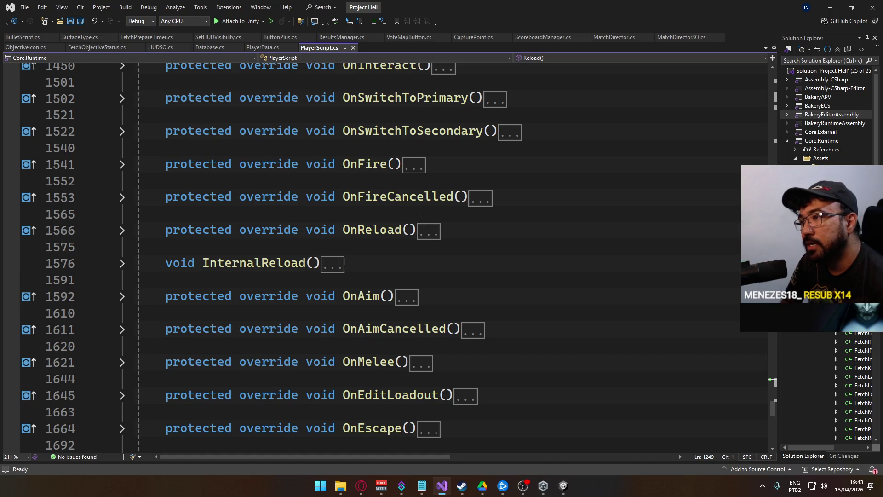
scroll(328, 351, "down", 8)
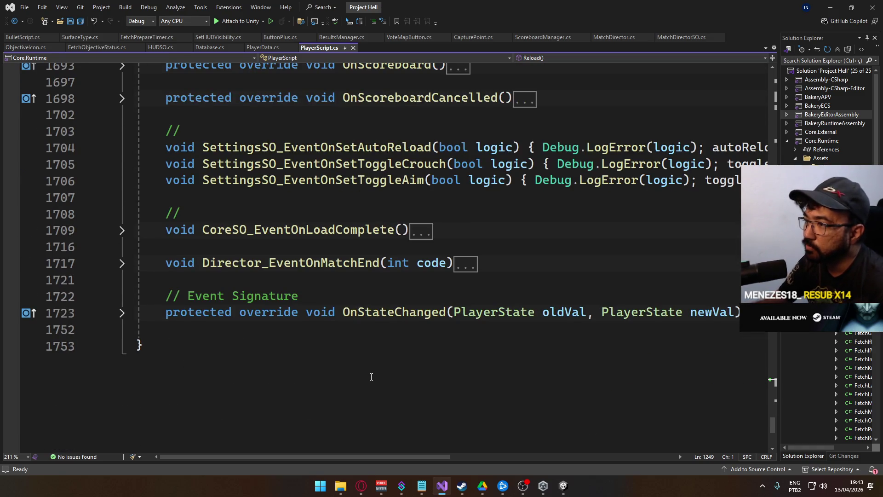
scroll(371, 377, "up", 15)
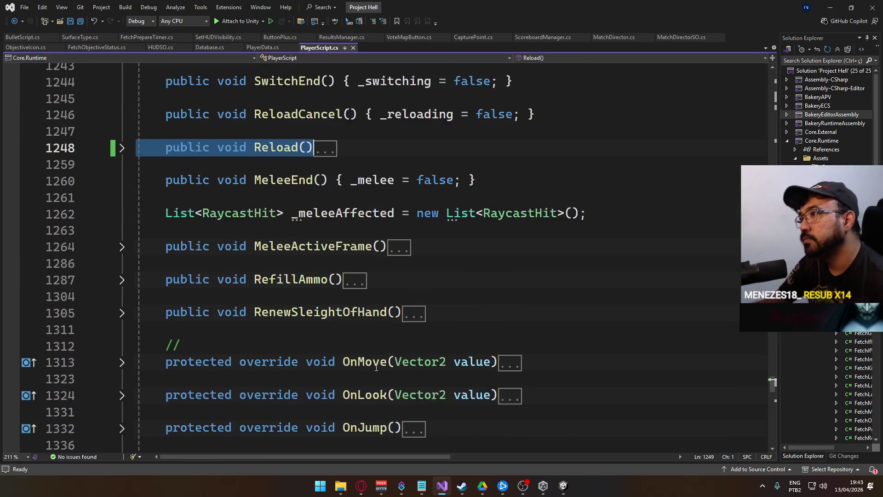
scroll(368, 366, "up", 5)
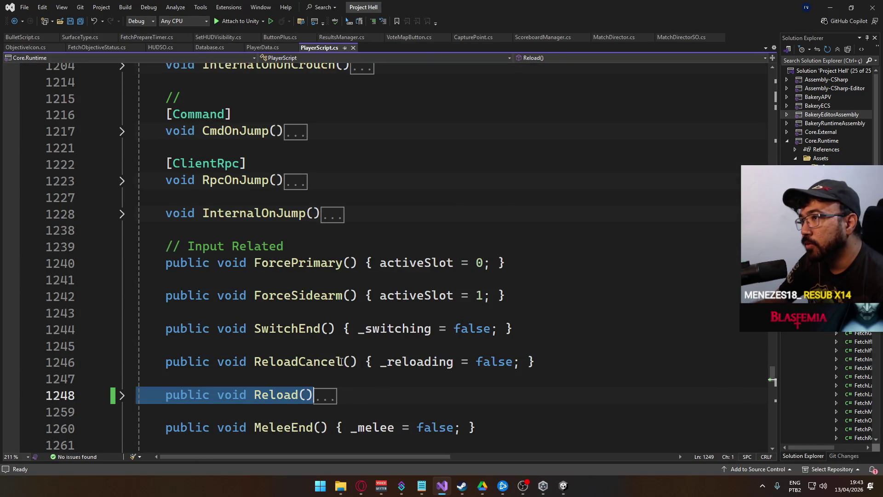
scroll(341, 359, "up", 8)
mouse_move(771, 358)
left_mouse_down()
mouse_move(779, 79)
mouse_move(784, 405)
left_mouse_up()
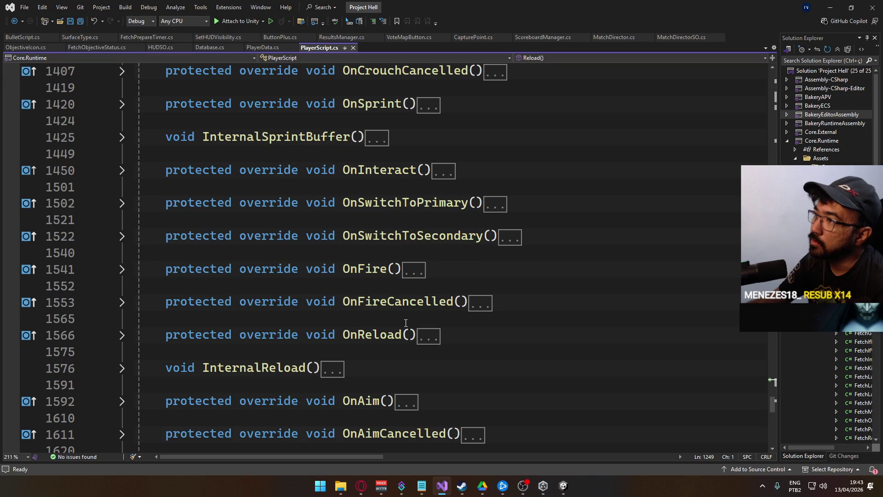
scroll(372, 312, "down", 12)
scroll(373, 311, "up", 4)
scroll(373, 311, "down", 3)
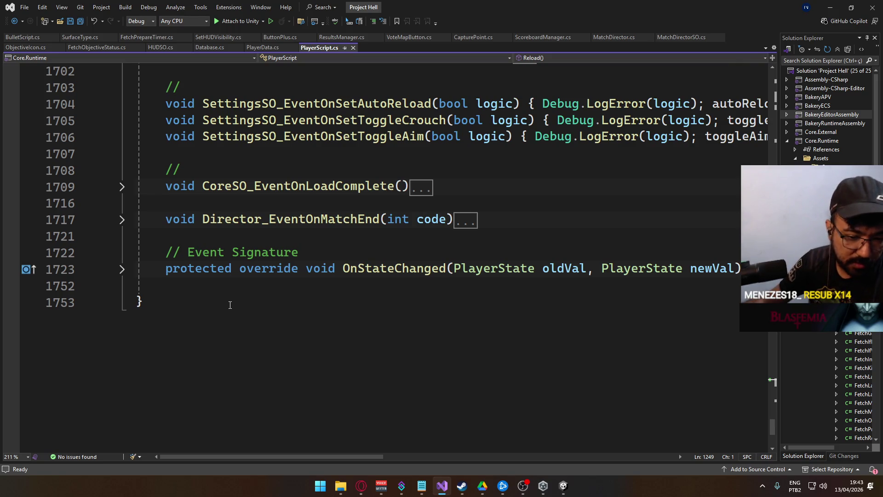
scroll(230, 305, "up", 8)
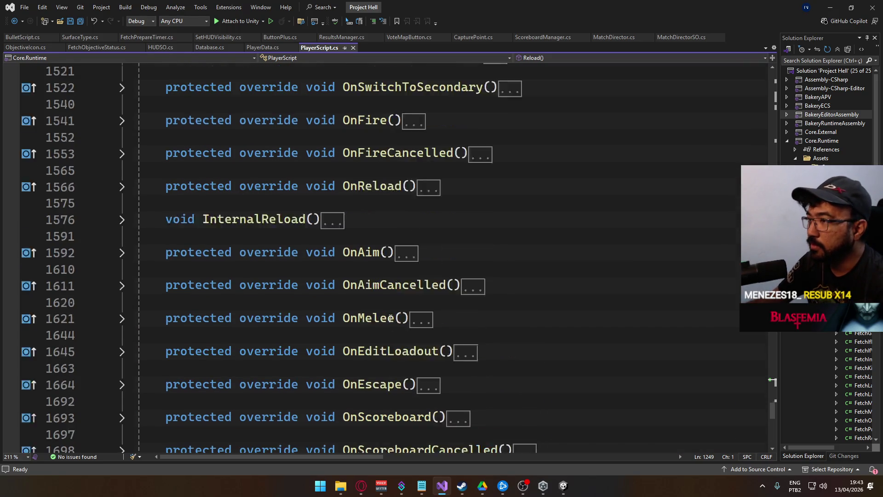
scroll(391, 317, "up", 3)
scroll(222, 314, "up", 7)
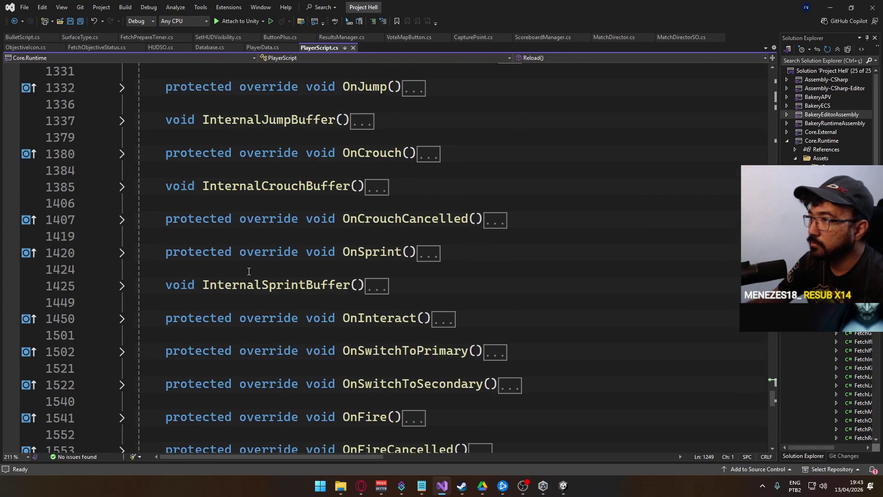
scroll(250, 262, "up", 6)
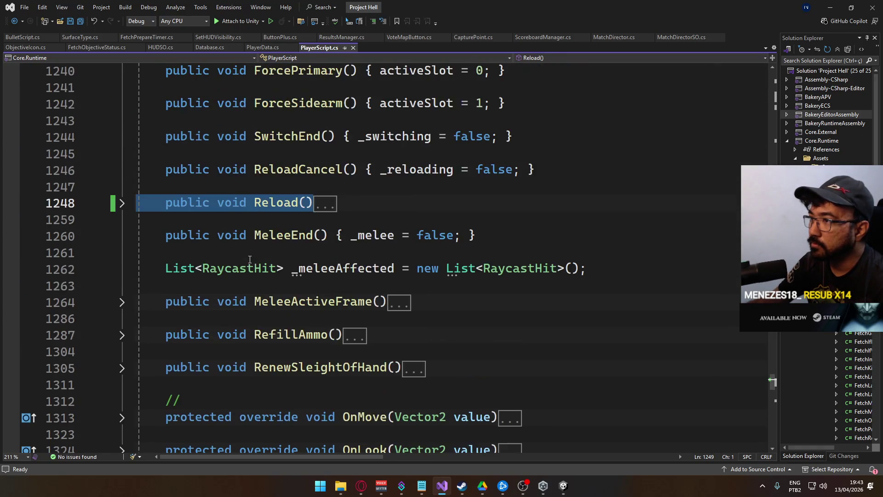
scroll(246, 253, "down", 2)
scroll(246, 253, "up", 12)
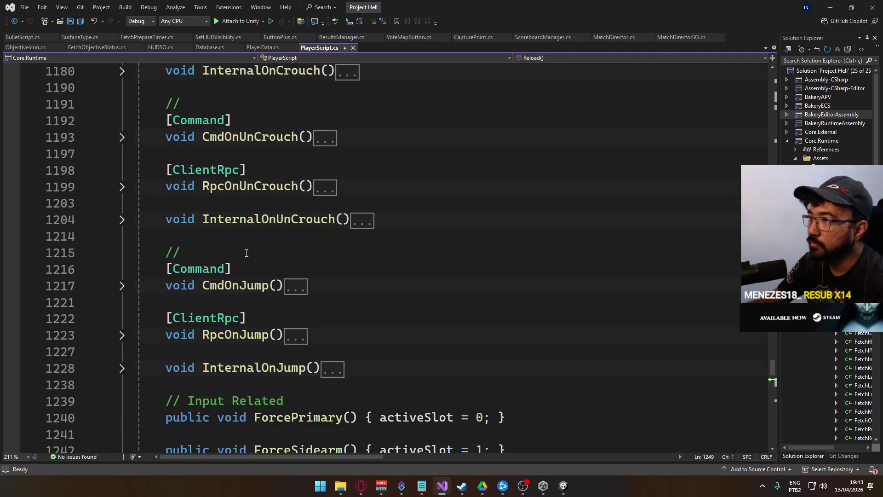
scroll(245, 256, "up", 4)
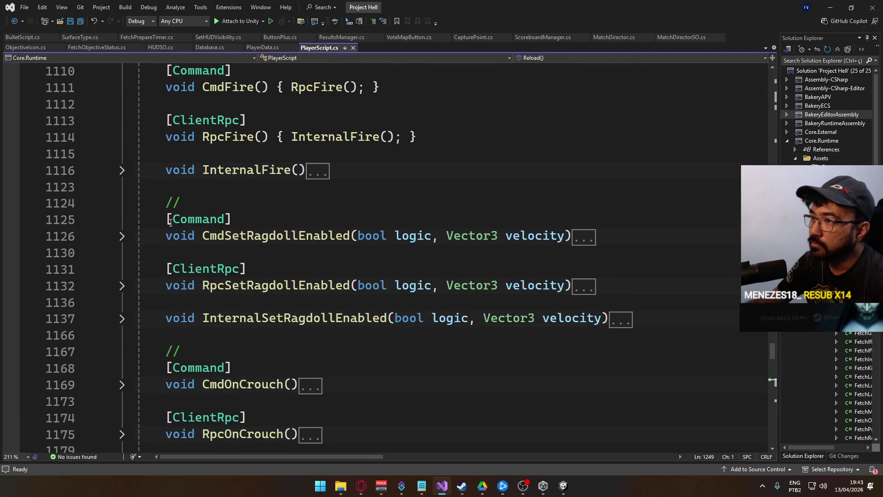
left_click(122, 171)
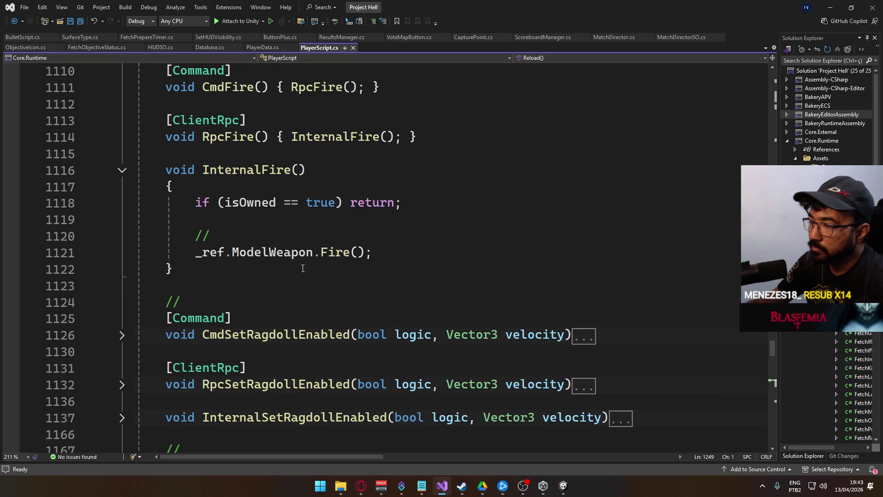
scroll(313, 268, "down", 15)
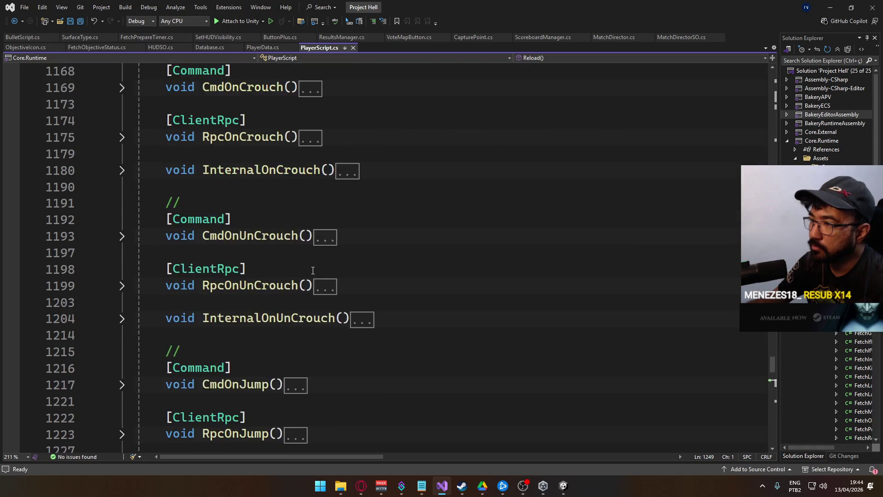
scroll(313, 270, "down", 5)
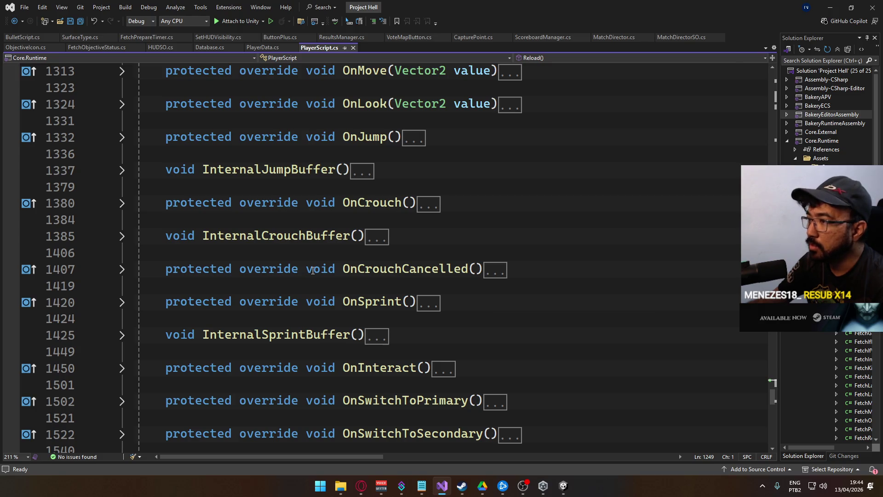
scroll(313, 270, "down", 3)
scroll(315, 275, "up", 4)
scroll(315, 275, "up", 7)
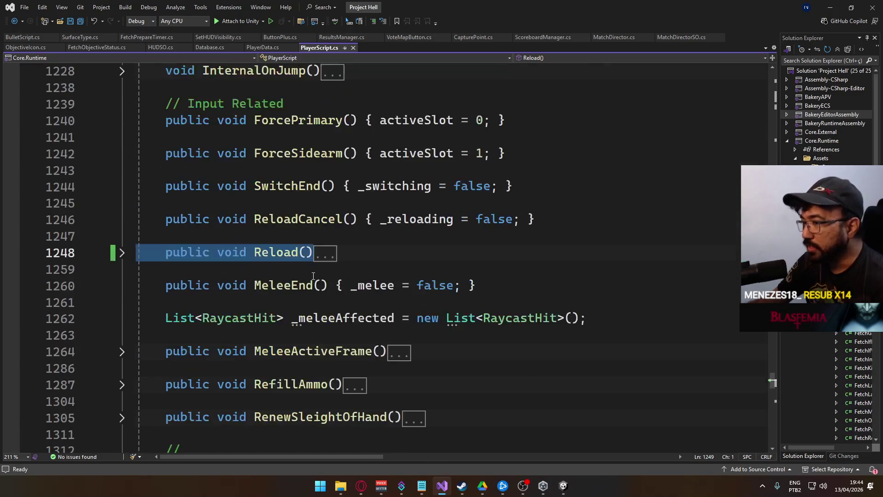
scroll(275, 273, "up", 8)
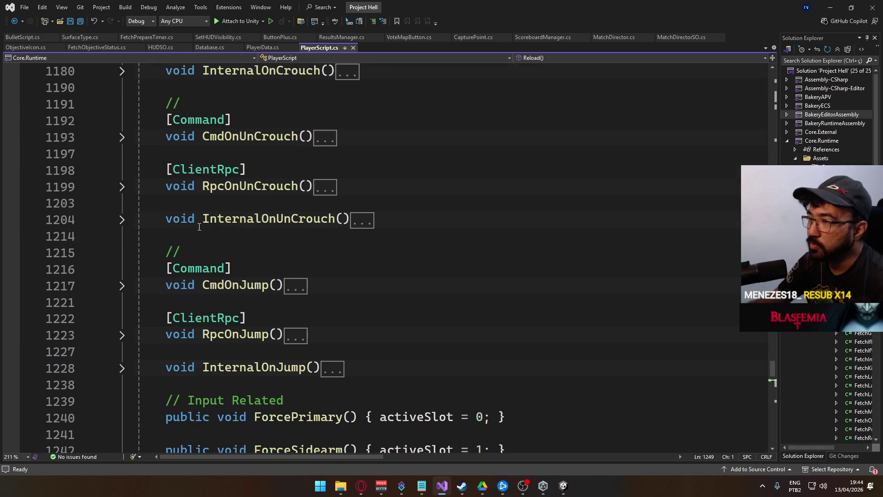
scroll(248, 222, "up", 2)
scroll(240, 261, "up", 8)
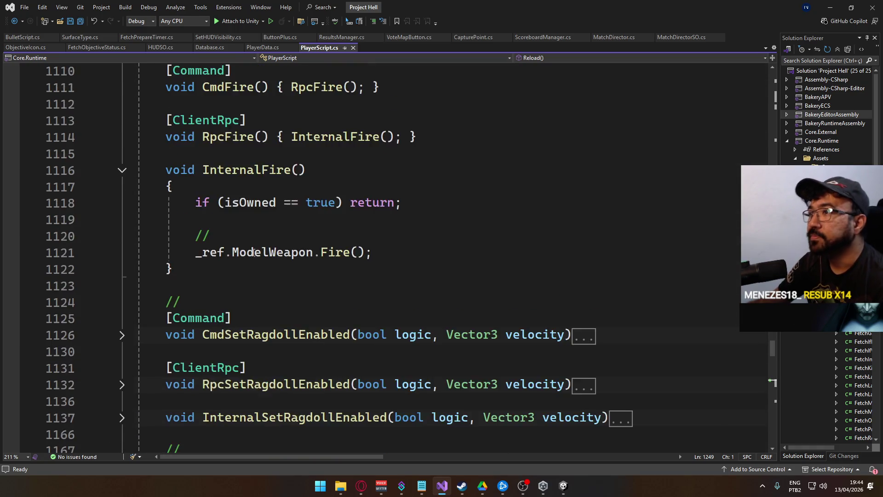
scroll(316, 267, "up", 2)
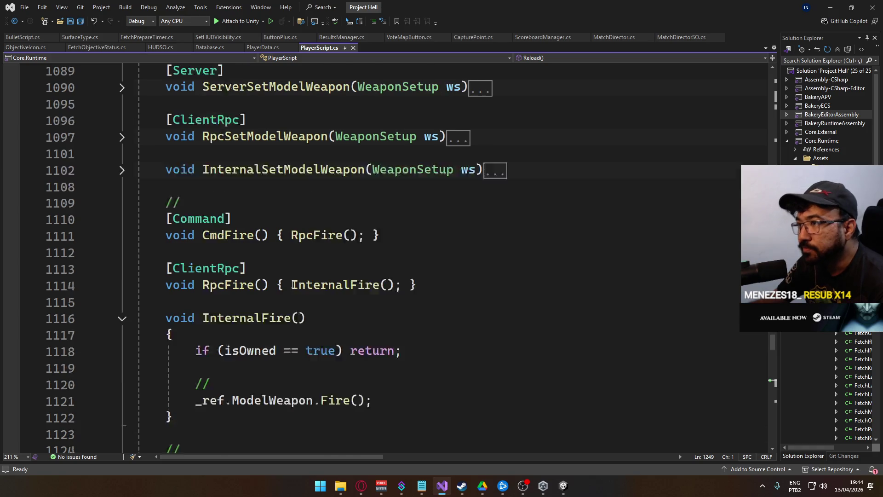
scroll(316, 267, "down", 4)
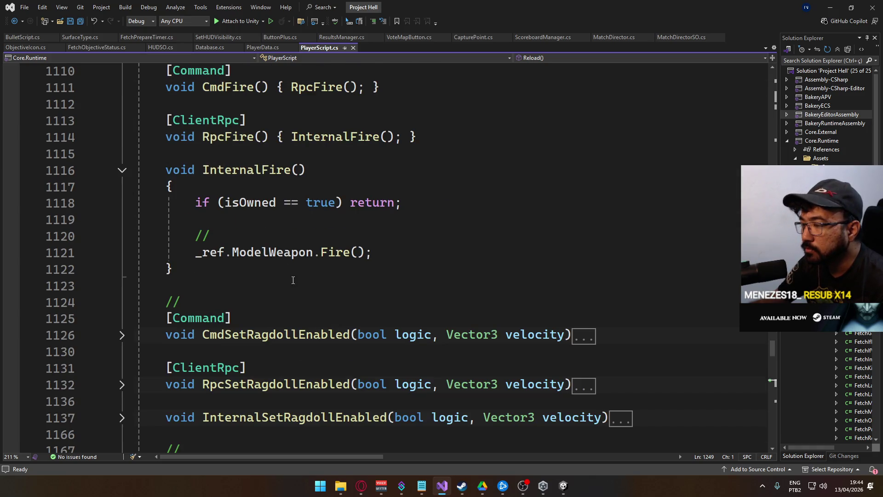
scroll(322, 250, "down", 4)
scroll(290, 248, "up", 2)
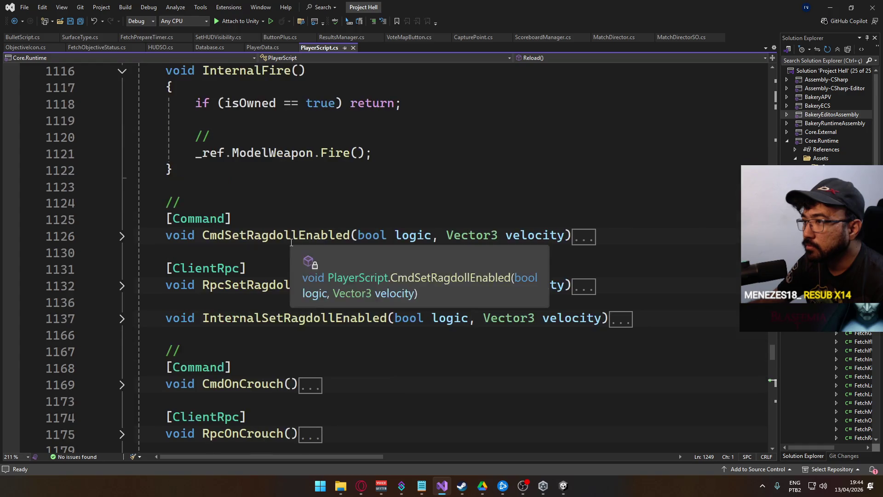
scroll(293, 247, "down", 8)
scroll(299, 245, "down", 7)
scroll(230, 234, "down", 11)
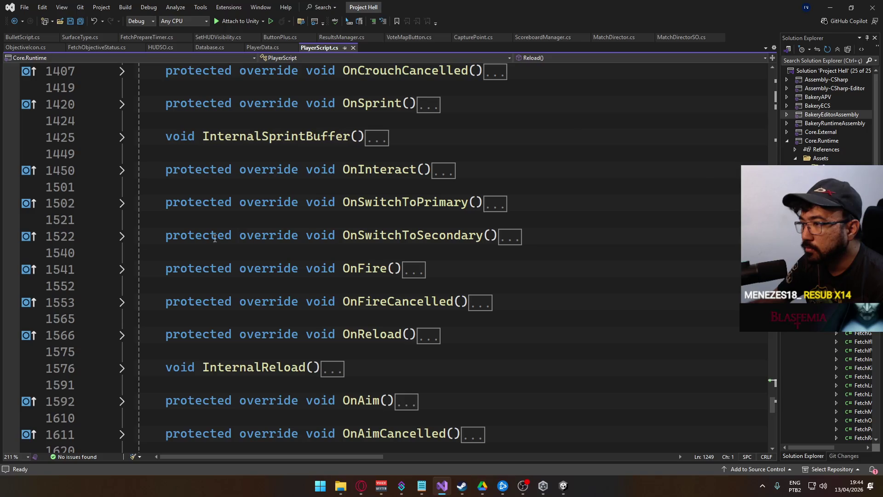
left_click(121, 269)
scroll(306, 284, "down", 2)
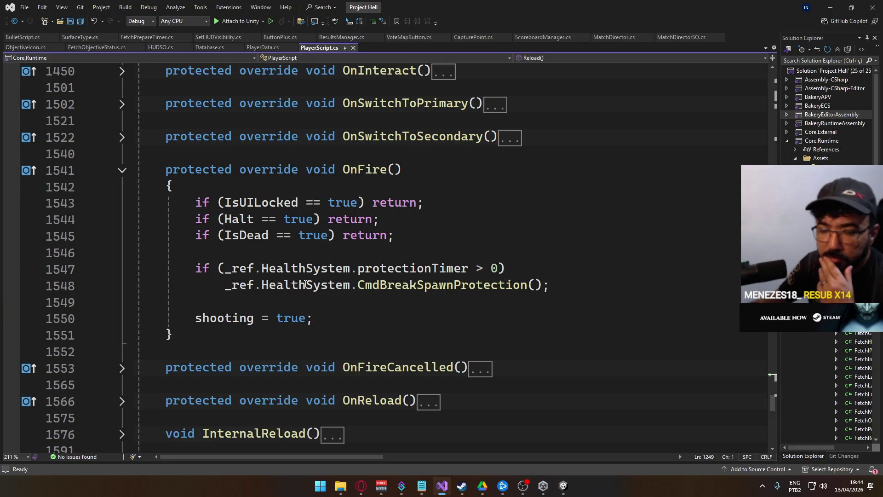
left_click(122, 171)
scroll(272, 258, "up", 2)
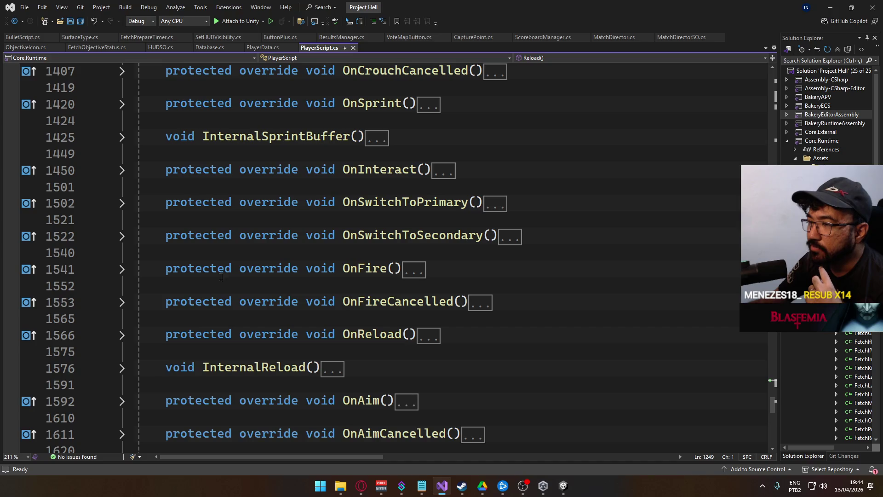
left_click(122, 270)
scroll(341, 288, "down", 2)
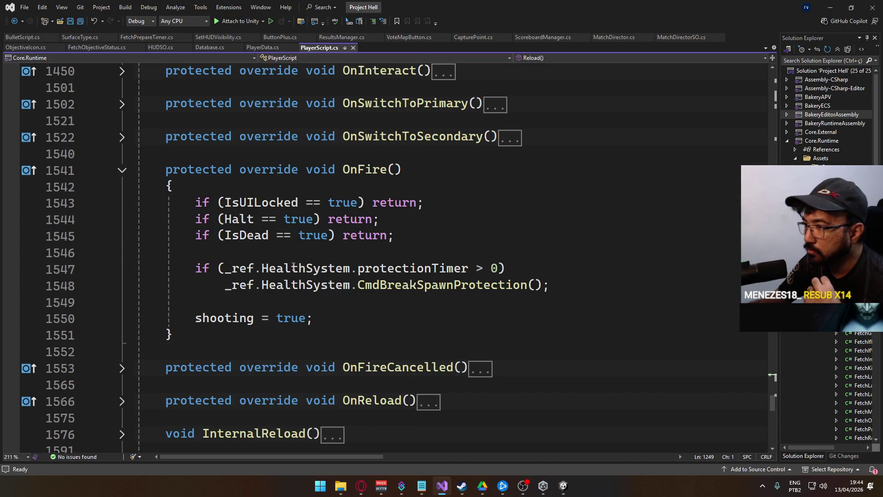
scroll(344, 270, "up", 2)
left_click(123, 270)
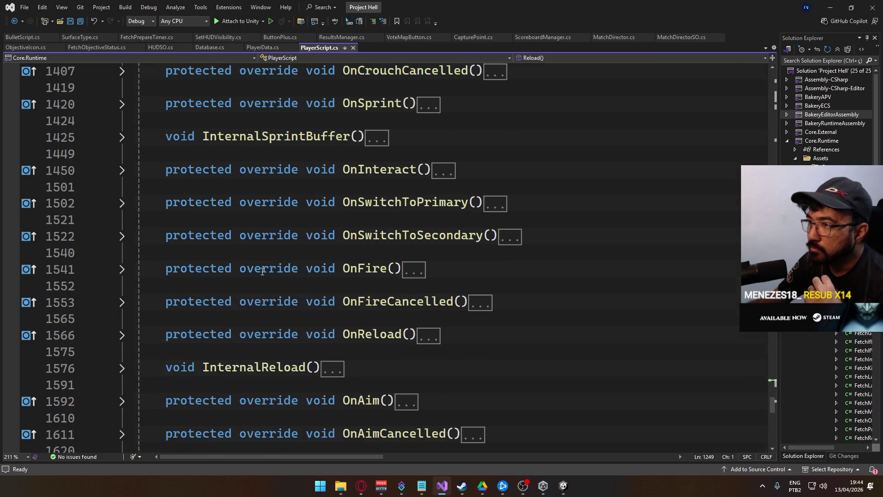
scroll(264, 270, "up", 5)
scroll(264, 270, "up", 5)
scroll(267, 270, "down", 5)
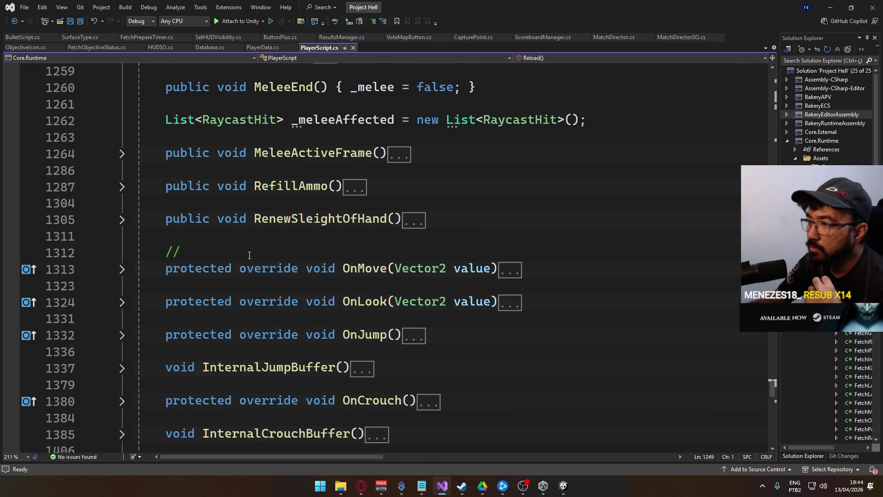
scroll(269, 270, "up", 16)
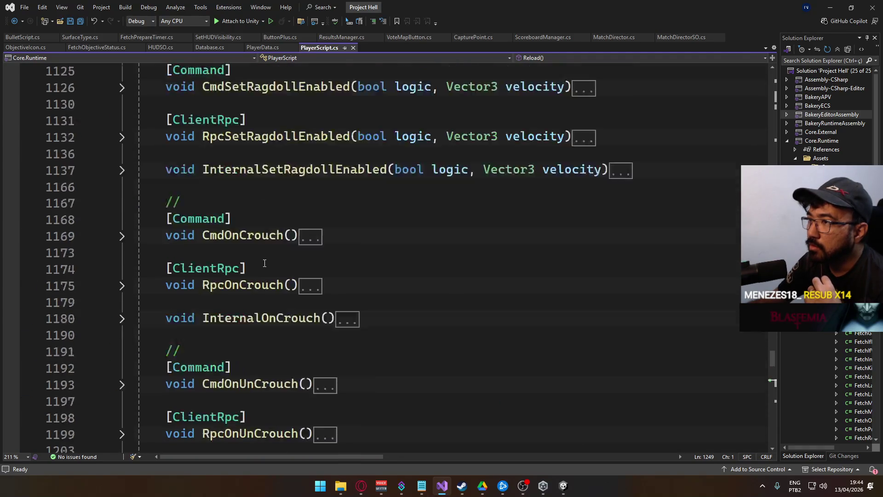
left_click(123, 269)
scroll(214, 254, "up", 13)
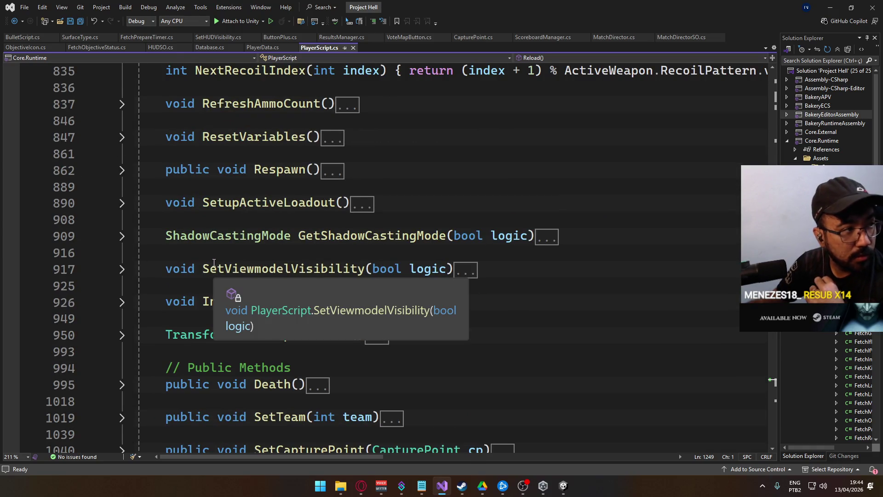
scroll(275, 241, "up", 1)
scroll(276, 244, "up", 10)
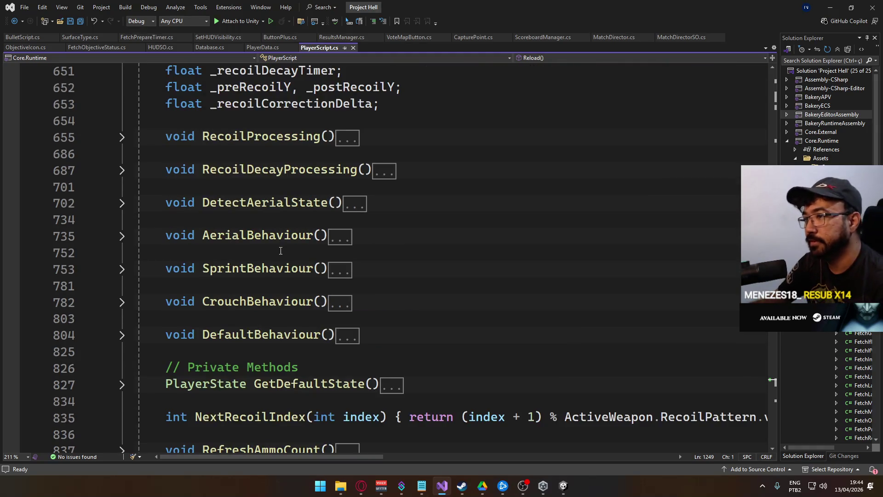
scroll(280, 249, "up", 12)
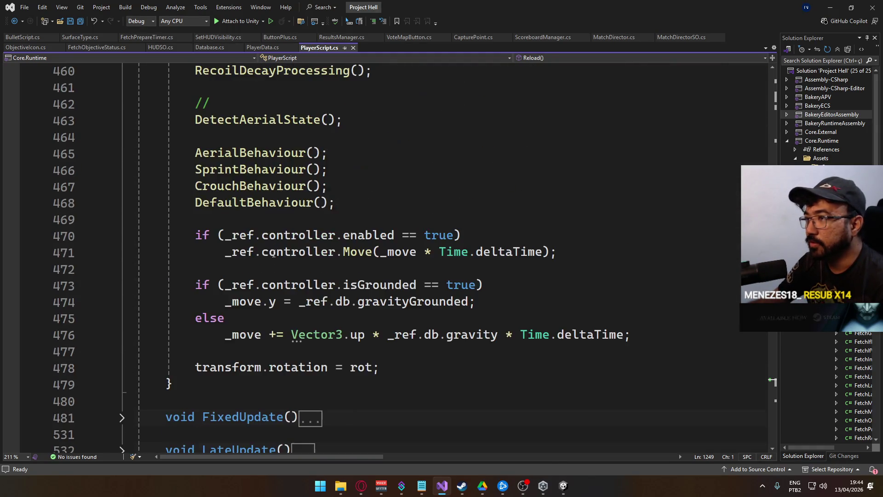
scroll(160, 233, "up", 14)
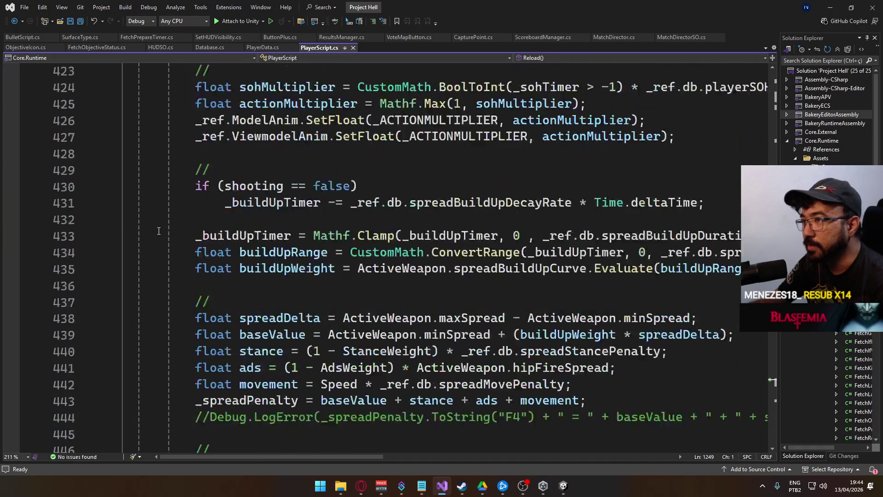
scroll(181, 219, "up", 2)
scroll(207, 239, "down", 16)
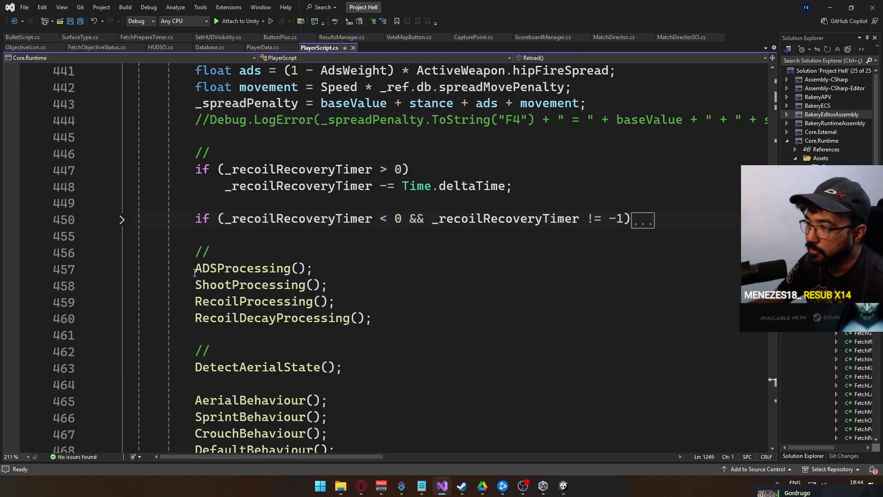
left_click(213, 285, "ctrl")
left_click(123, 260)
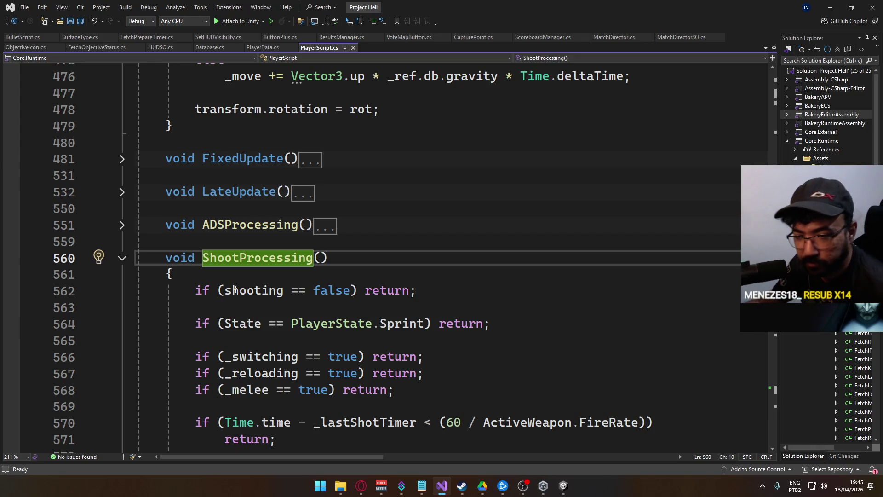
scroll(304, 283, "down", 12)
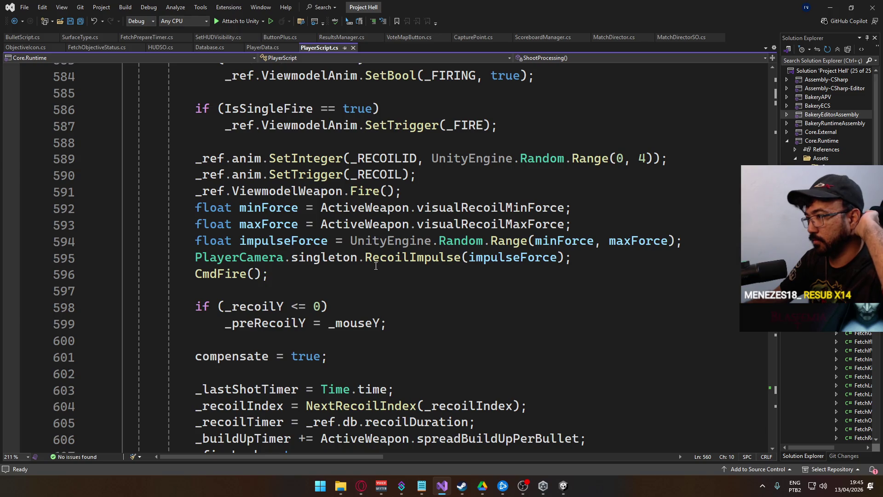
scroll(370, 270, "down", 2)
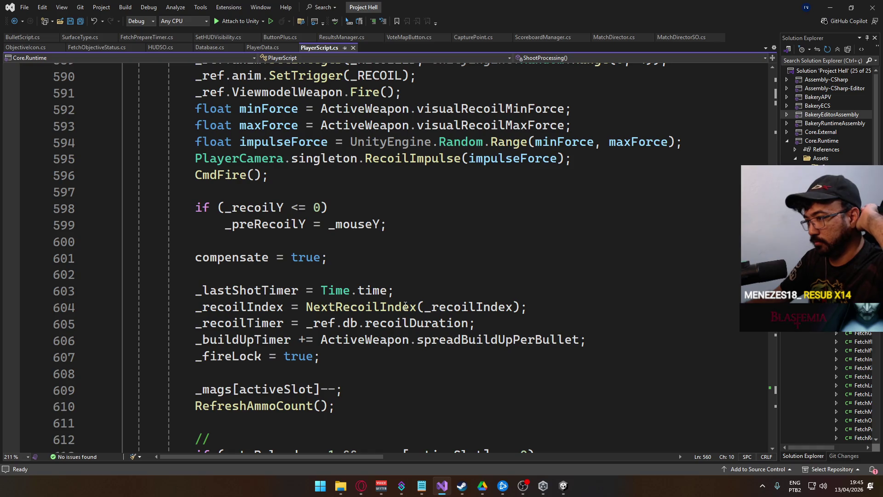
scroll(470, 295, "down", 2)
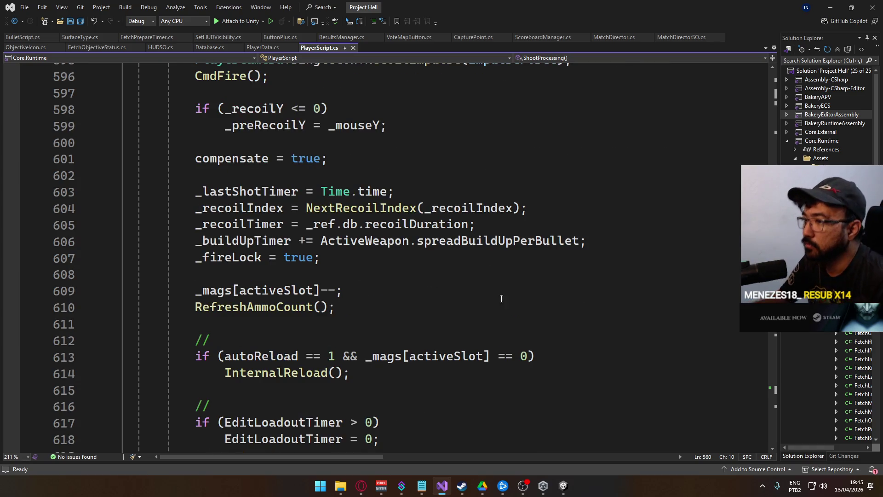
scroll(437, 297, "down", 2)
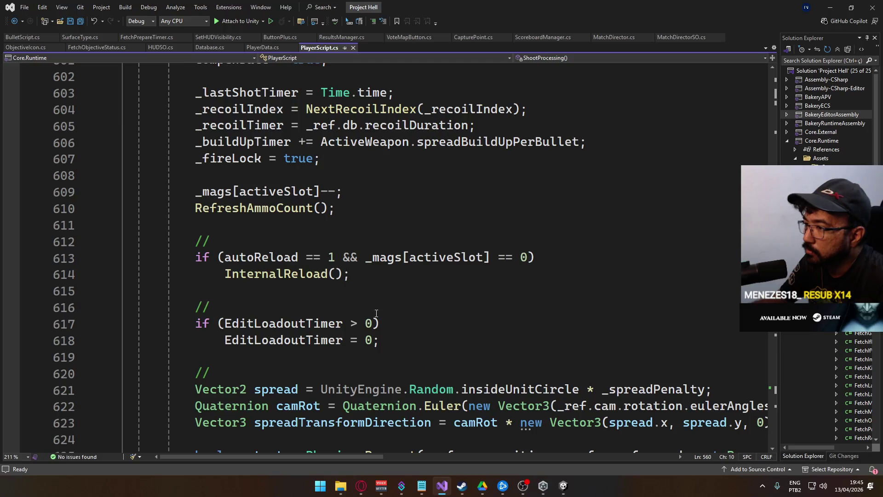
scroll(376, 312, "down", 2)
scroll(414, 312, "up", 9)
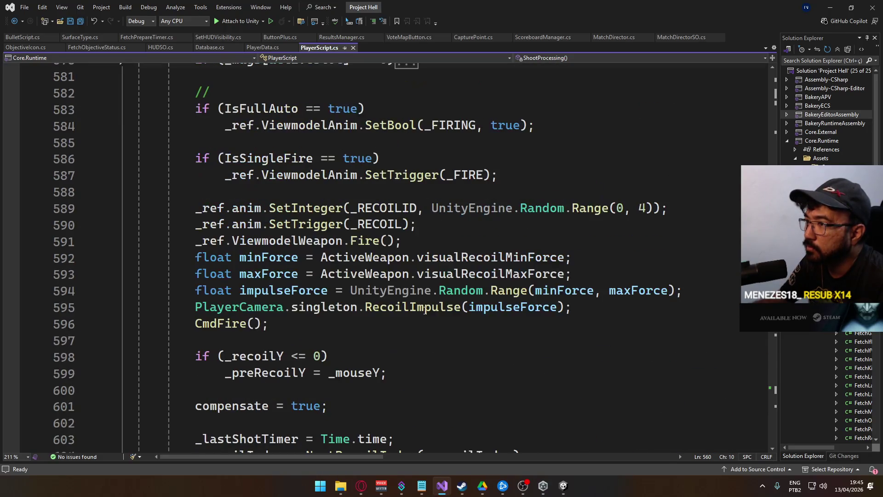
scroll(426, 307, "down", 1)
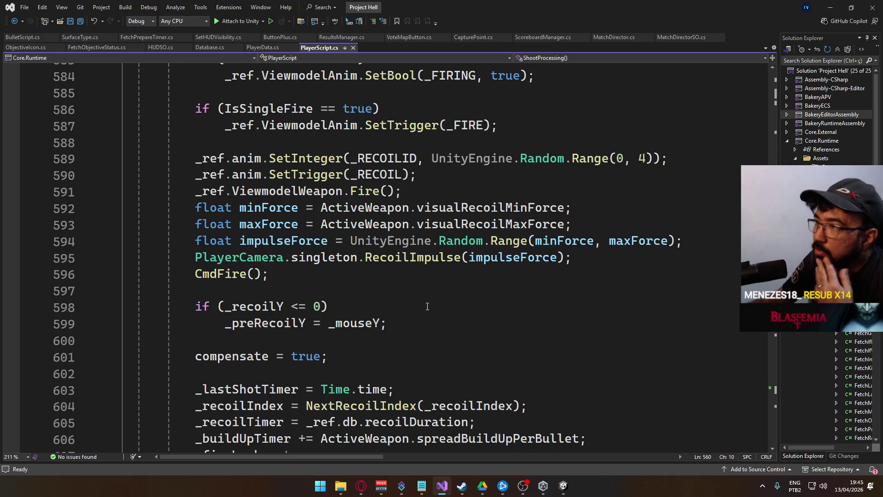
scroll(427, 306, "up", 8)
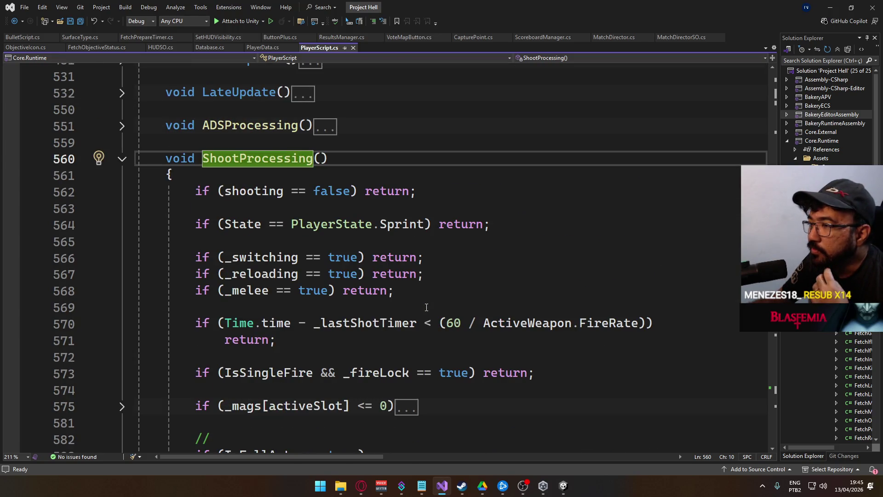
scroll(427, 307, "down", 2)
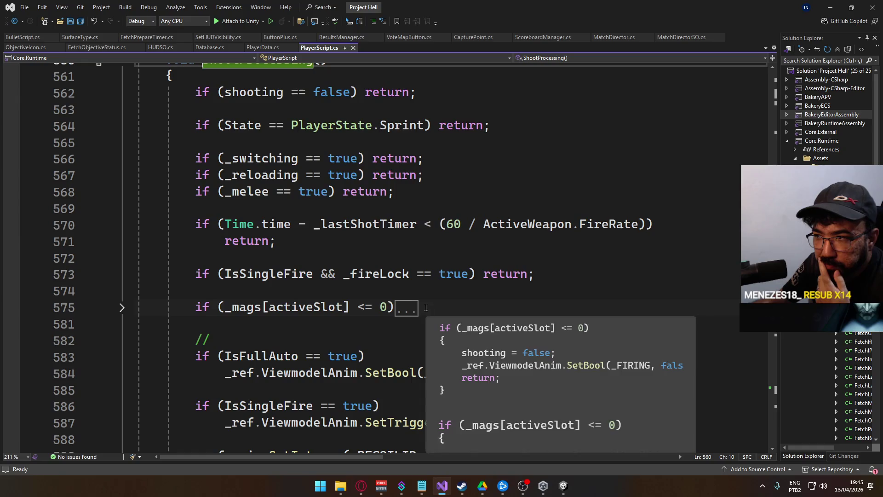
scroll(426, 307, "down", 2)
scroll(380, 305, "up", 2)
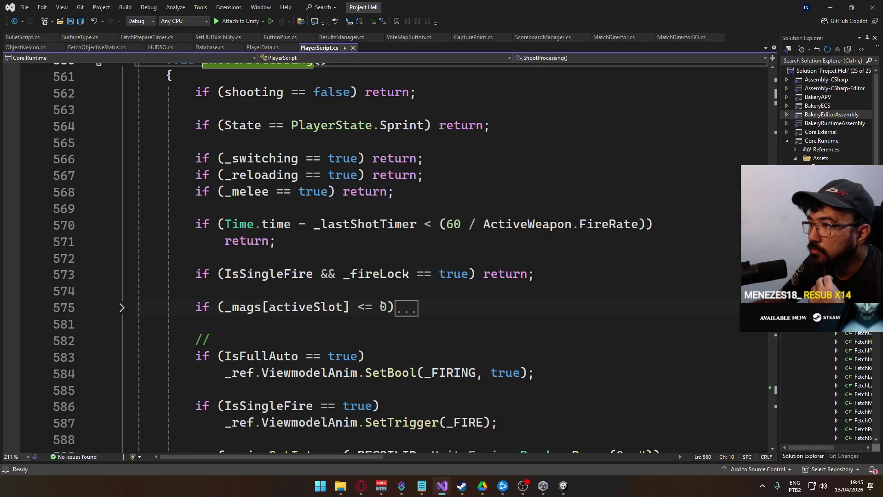
scroll(382, 305, "down", 2)
scroll(372, 306, "down", 4)
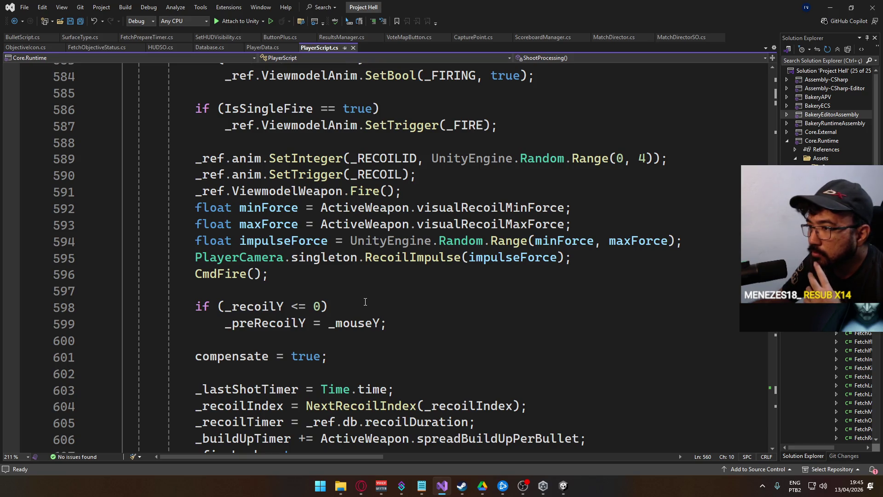
scroll(366, 301, "down", 2)
scroll(365, 301, "down", 2)
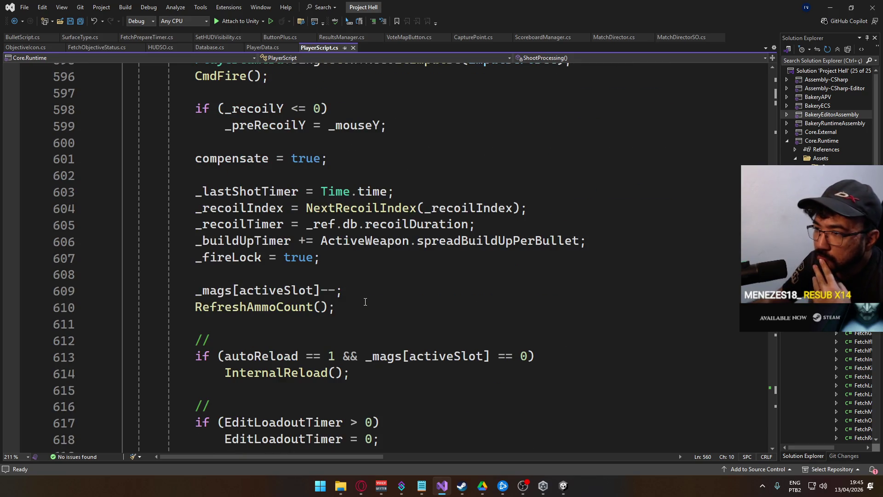
scroll(368, 301, "down", 2)
scroll(369, 300, "down", 1)
scroll(369, 300, "up", 15)
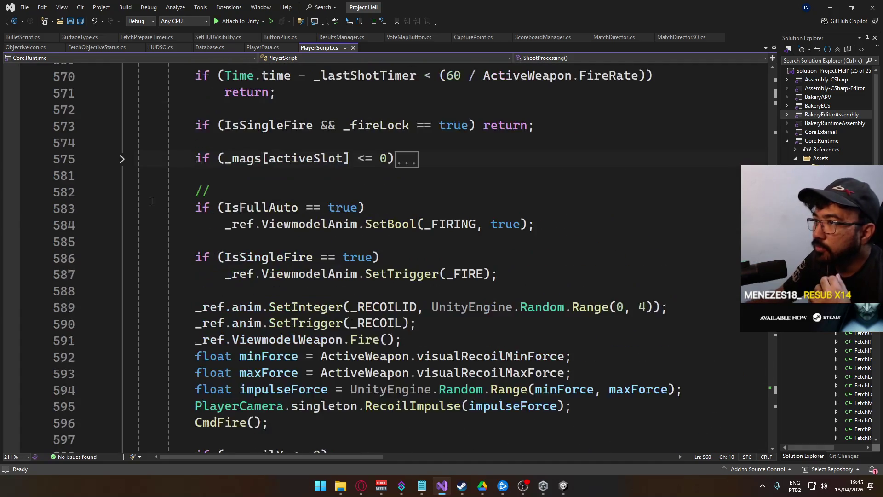
left_click(122, 158)
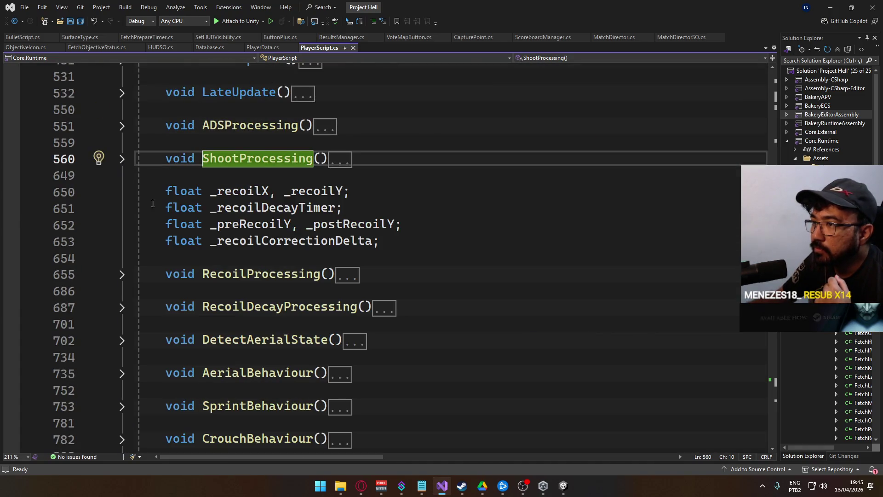
- Expand the RecoilProcessing method and its _recoilTimer block in PlayerScript.cs
left_click(122, 275)
scroll(122, 230, "down", 3)
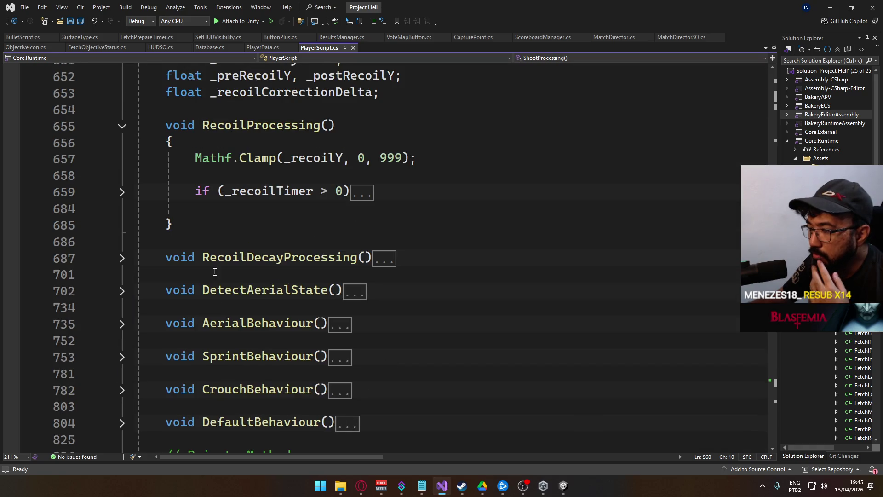
left_click(123, 192)
scroll(408, 281, "down", 3)
scroll(460, 299, "down", 2)
scroll(498, 313, "up", 2)
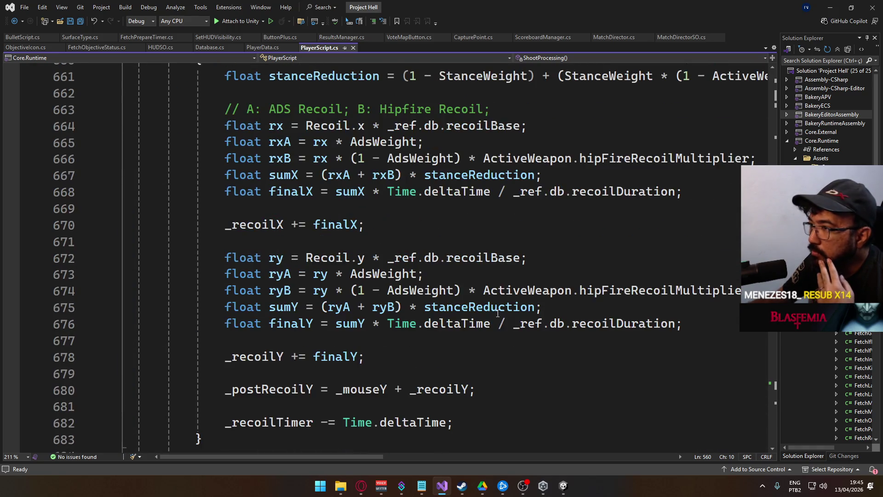
scroll(498, 315, "up", 1)
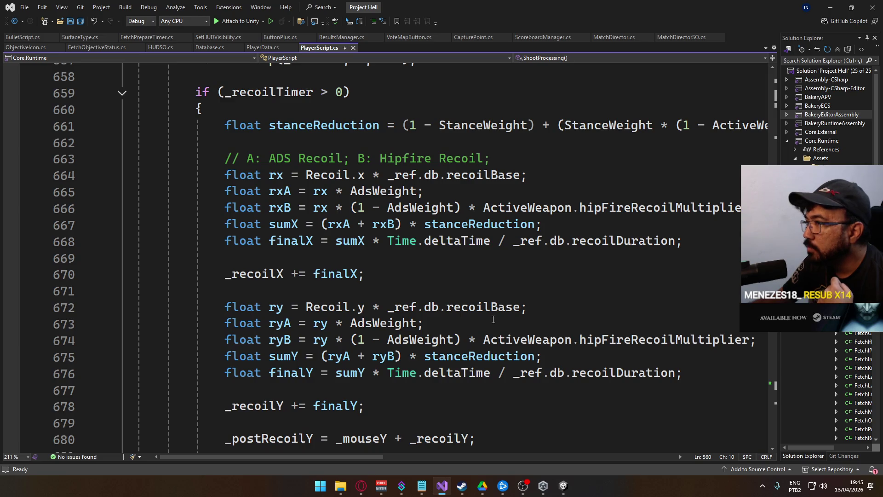
- Declare 'float verticalStability = 1;' below stanceReduction and save PlayerScript.cs
left_click(309, 146)
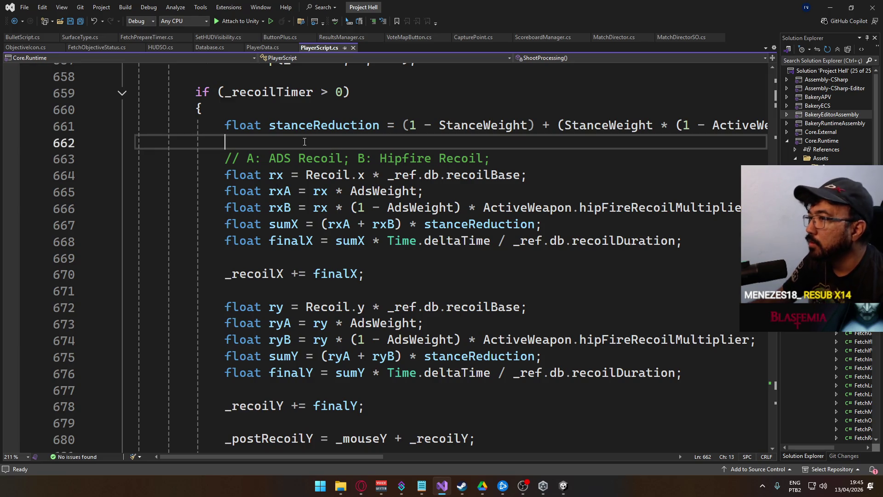
key("Return")
key("Up")
type("float ")
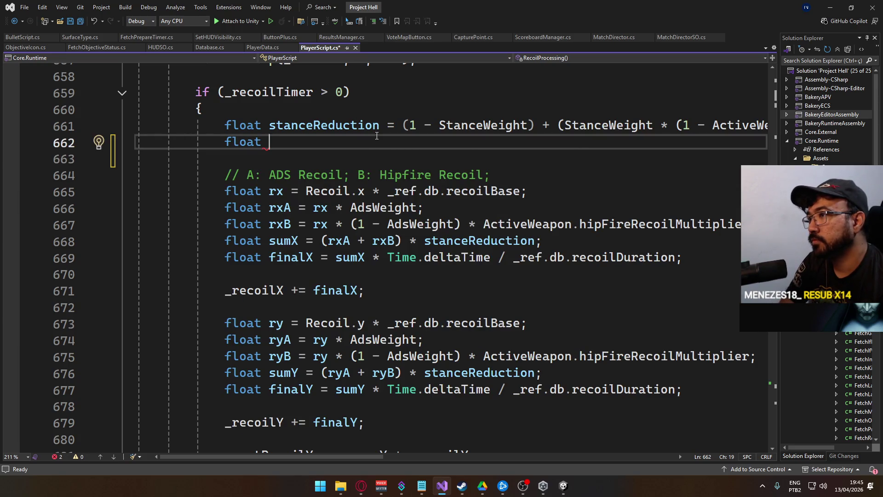
type("verticalSta")
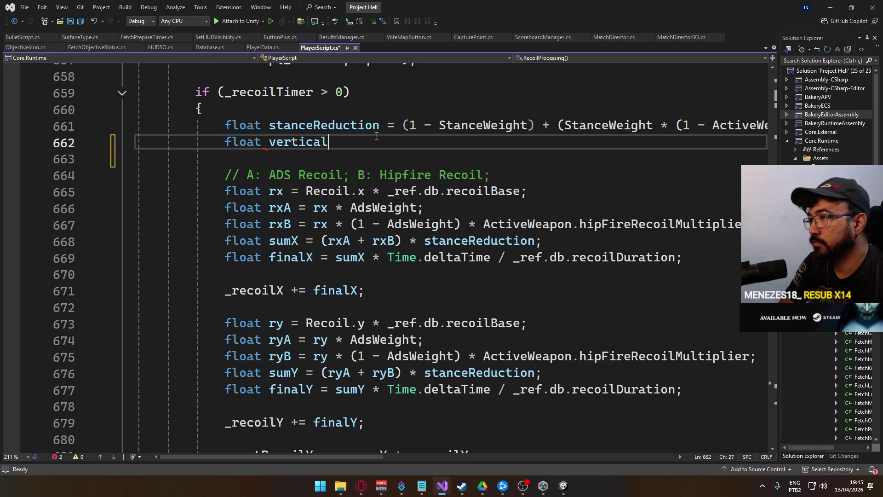
type("bility")
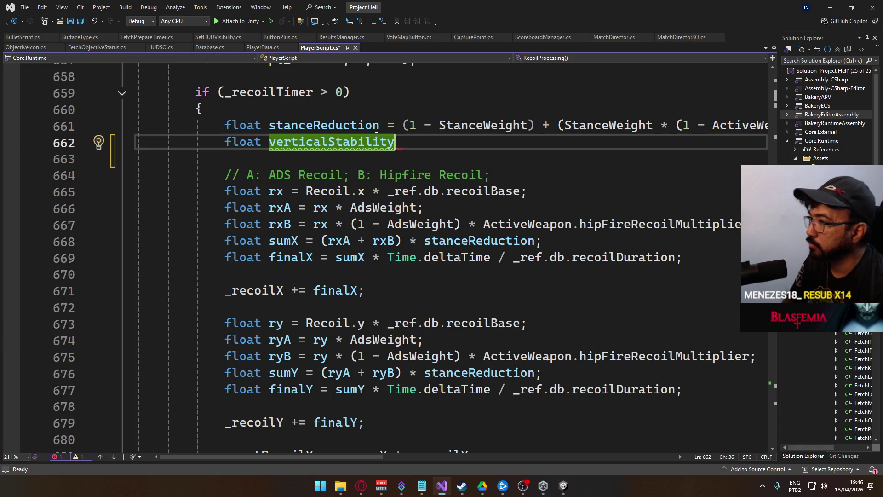
type("= 1;")
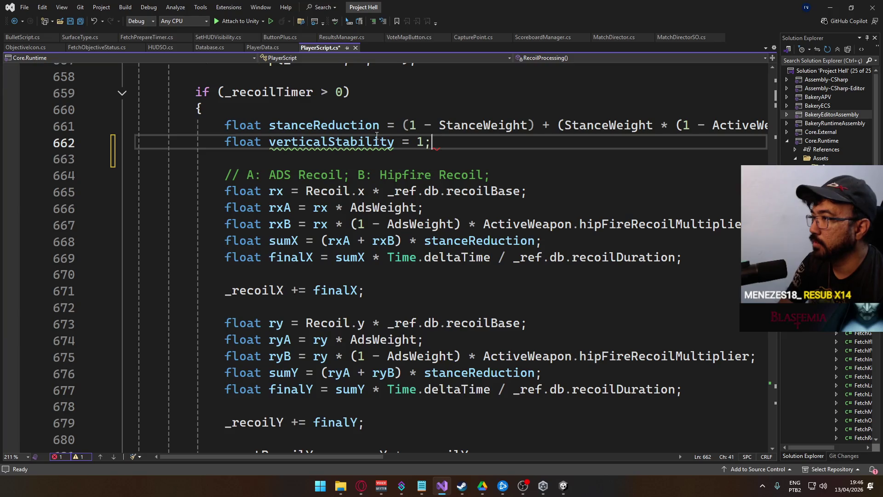
key("ctrl+s")
- Add an empty 'if (ActiveWeapon.Mechanism == WeaponMechanism.Auto) { }' block
key("Return")
key("Return")
type("if (Activewe.")
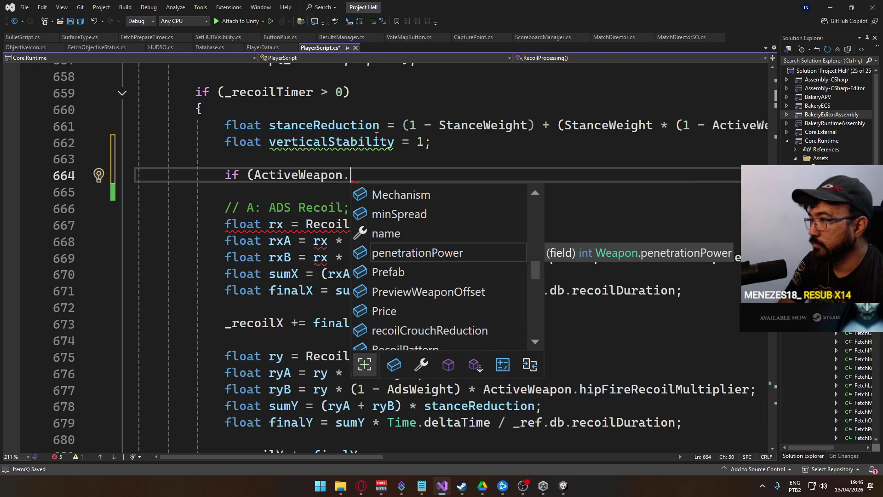
type("re")
key("BackSpace")
key("BackSpace")
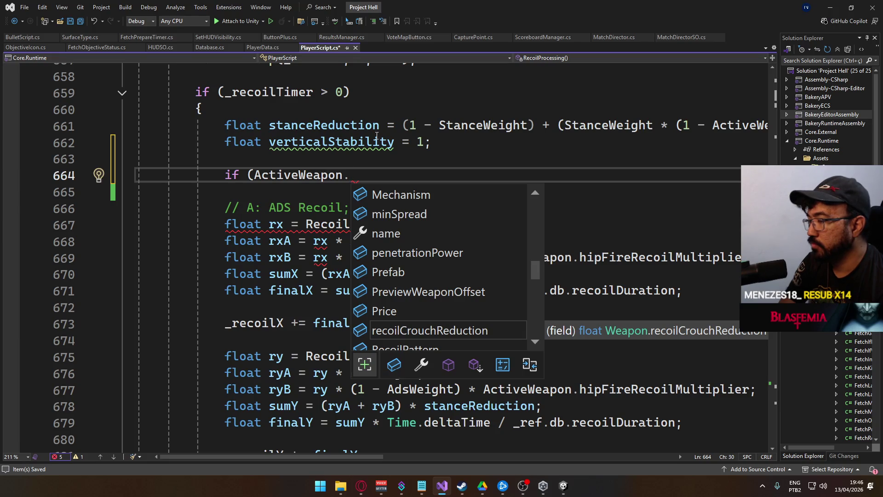
type("fu")
key("BackSpace")
key("BackSpace")
type("me")
key("Tab")
type("==")
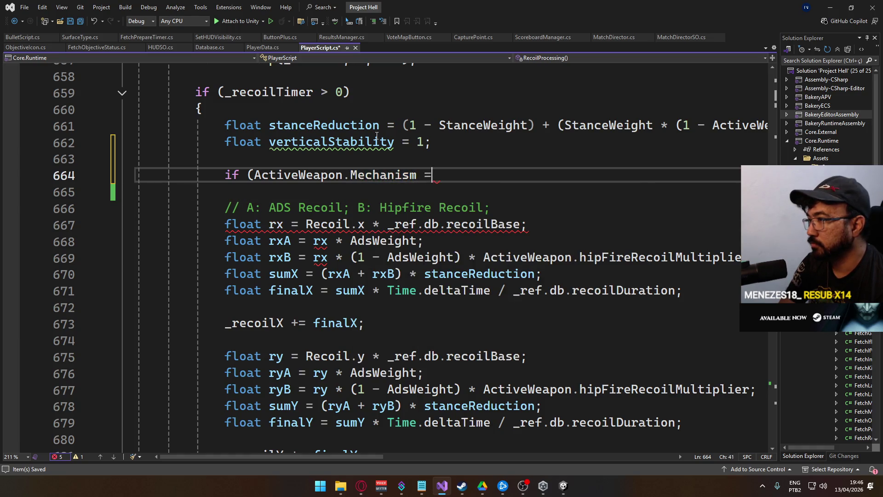
key("Down")
type(")")
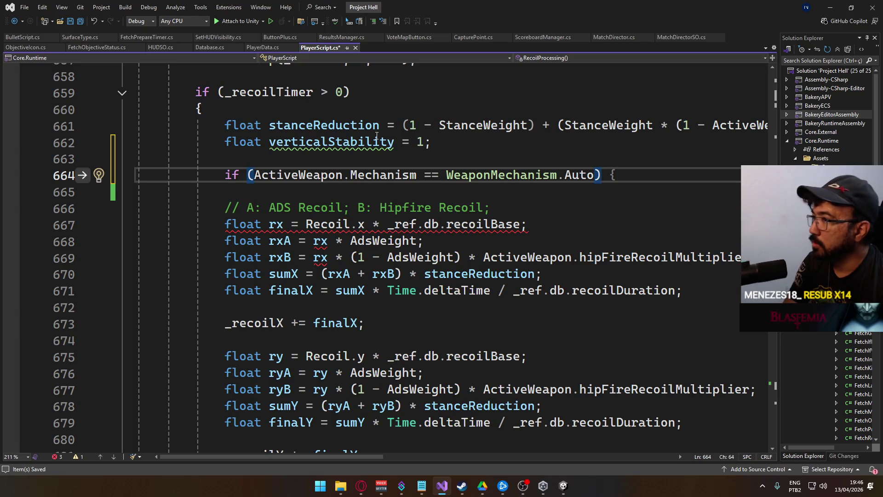
key("Return")
type("{")
key("Return")
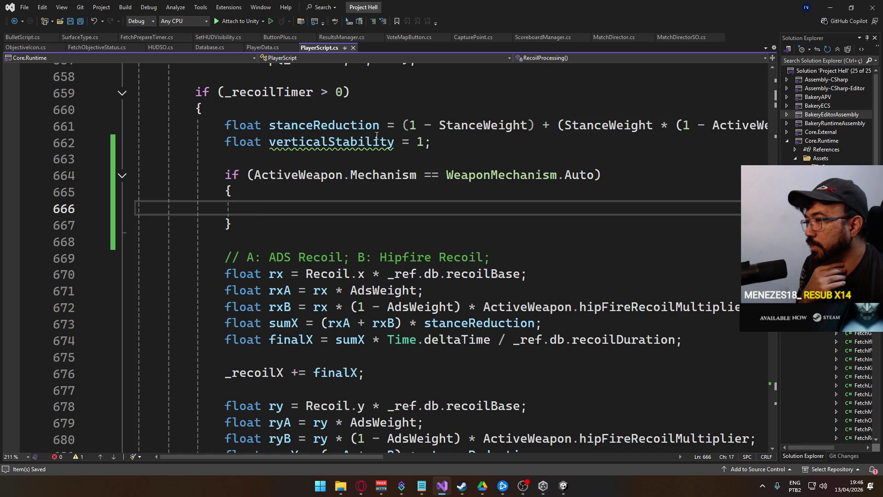
- Begin the line 'float range =' with a ConvertRange method call completed by IntelliSense
type("Convert")
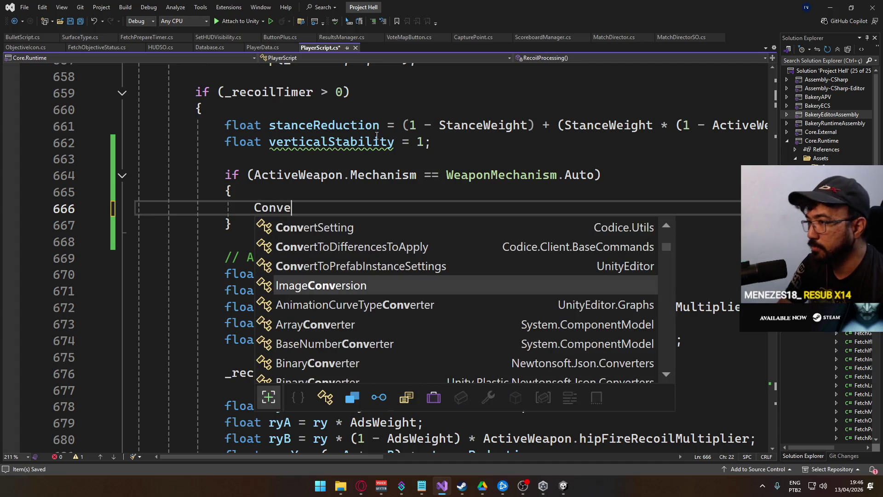
key("BackSpace")
key("BackSpace")
key("BackSpace")
key("BackSpace")
key("BackSpace")
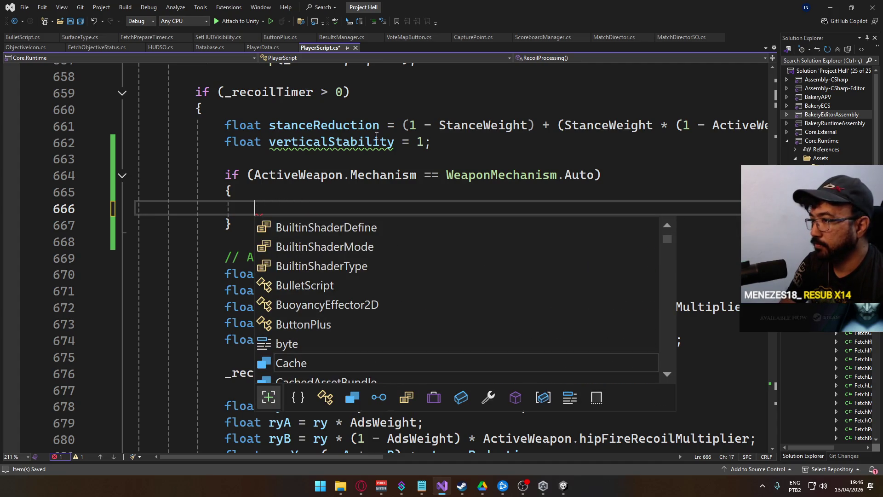
type("float range = SC")
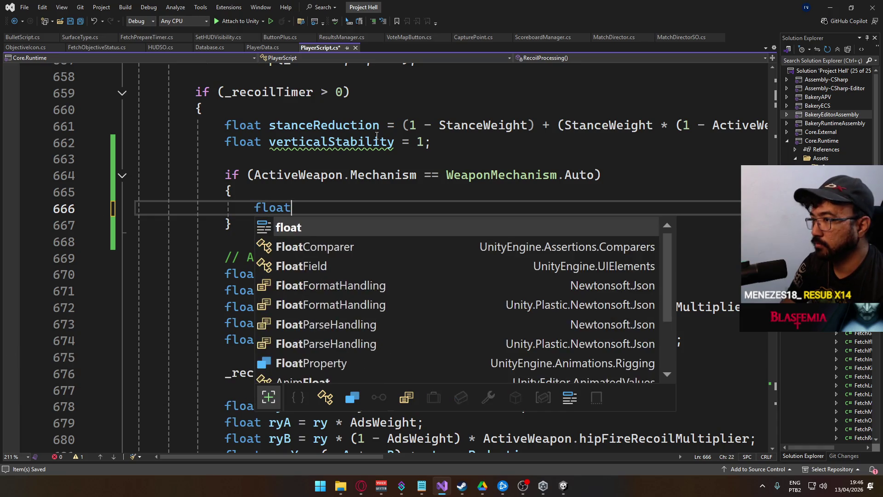
key("BackSpace")
key("BackSpace")
type("Cu")
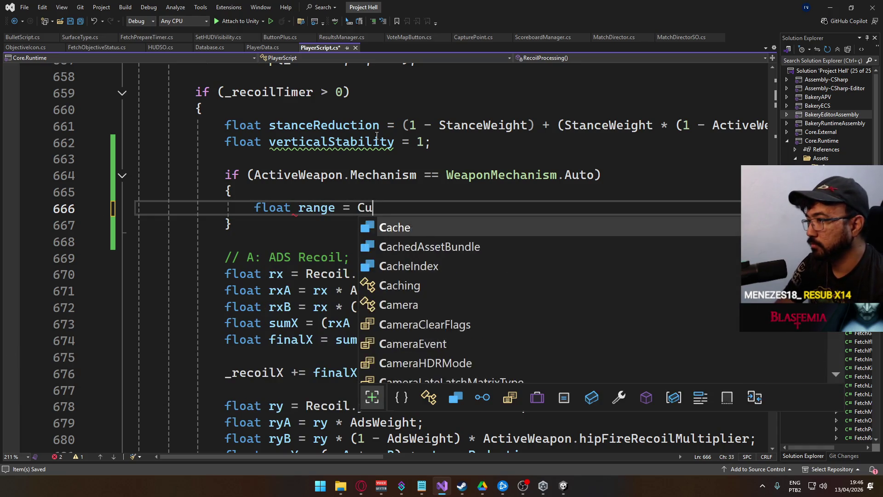
type("stom")
key("Tab")
key("Escape")
key("BackSpace")
key("BackSpace")
key("BackSpace")
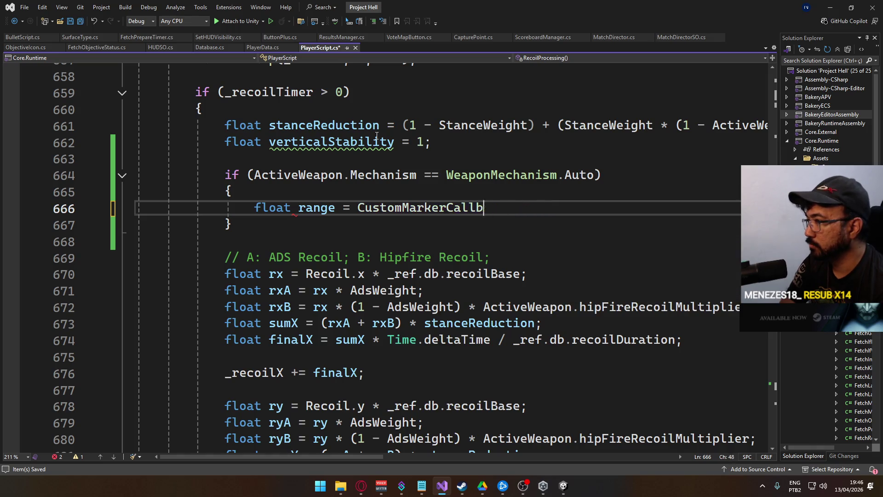
type("th.")
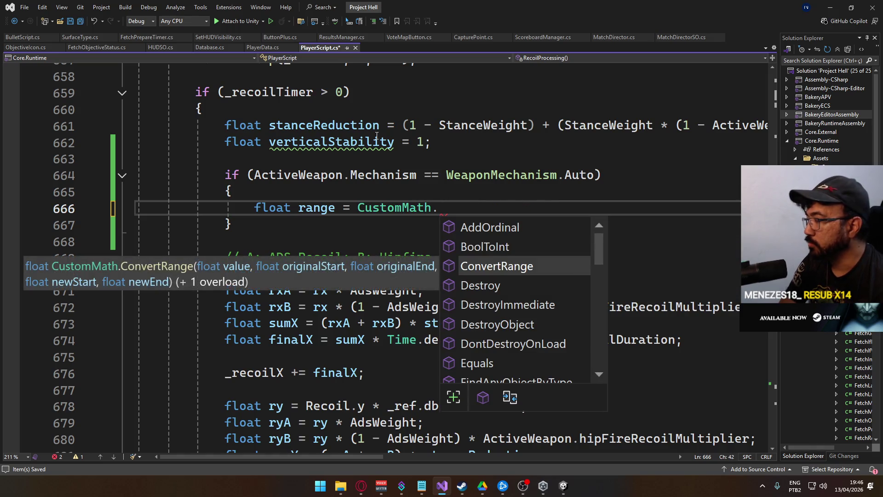
key("Tab")
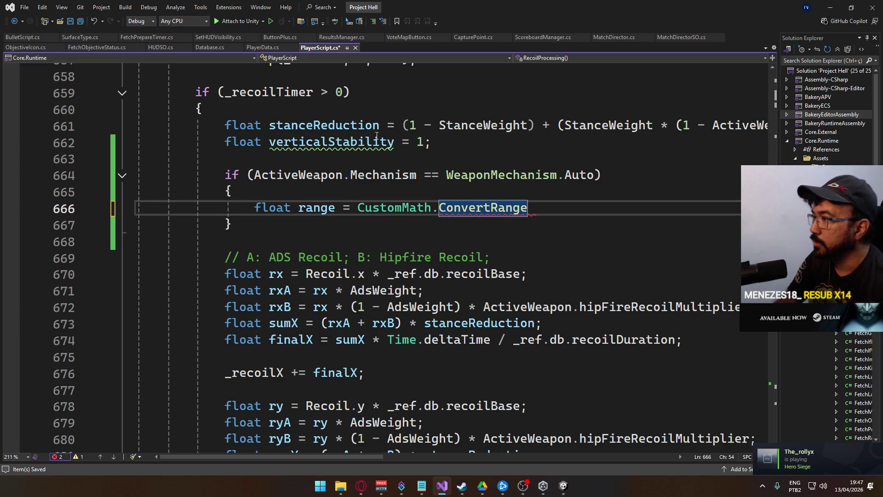
- Pass _mags[activeSlot] and 0 as the first ConvertRange arguments
type("(")
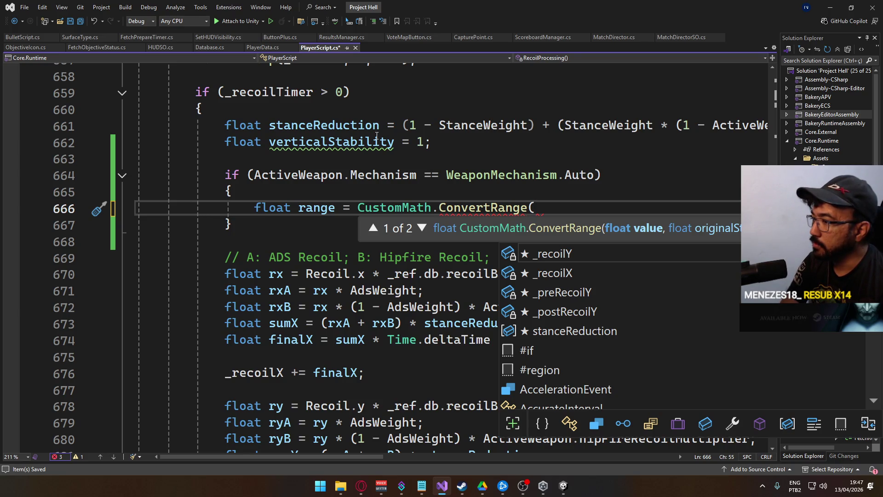
type("_mags")
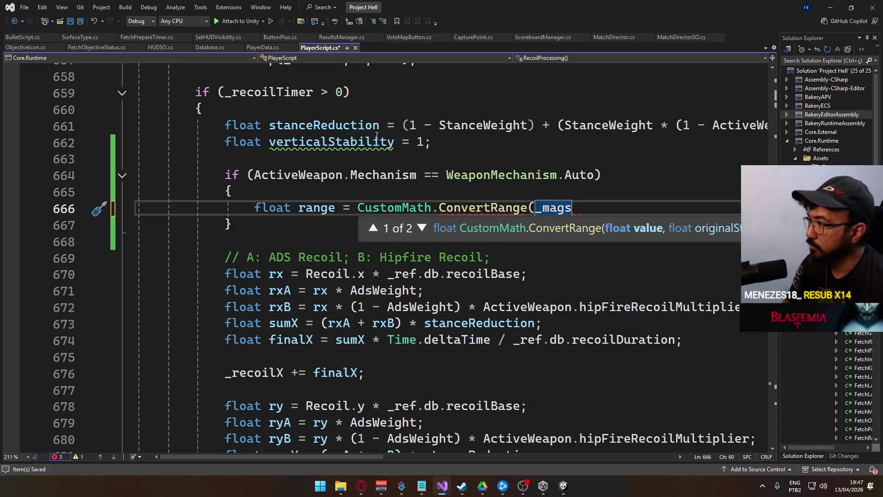
type("[Actives")
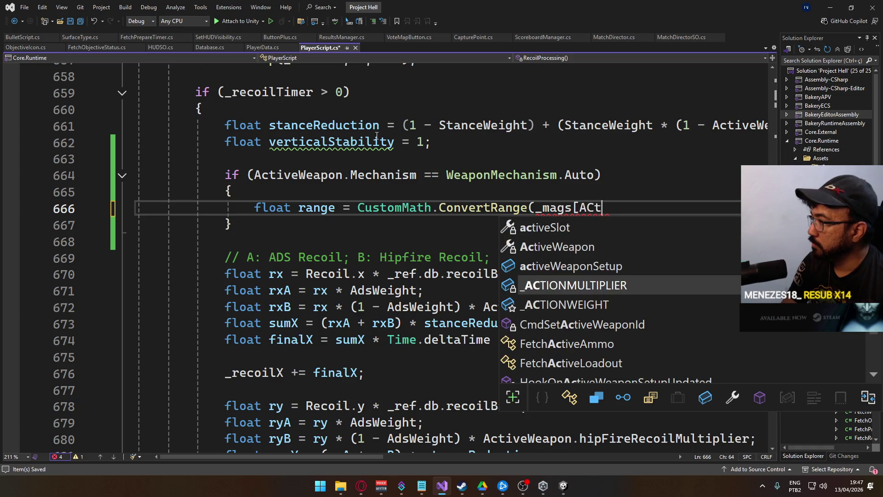
key("Tab")
type("]")
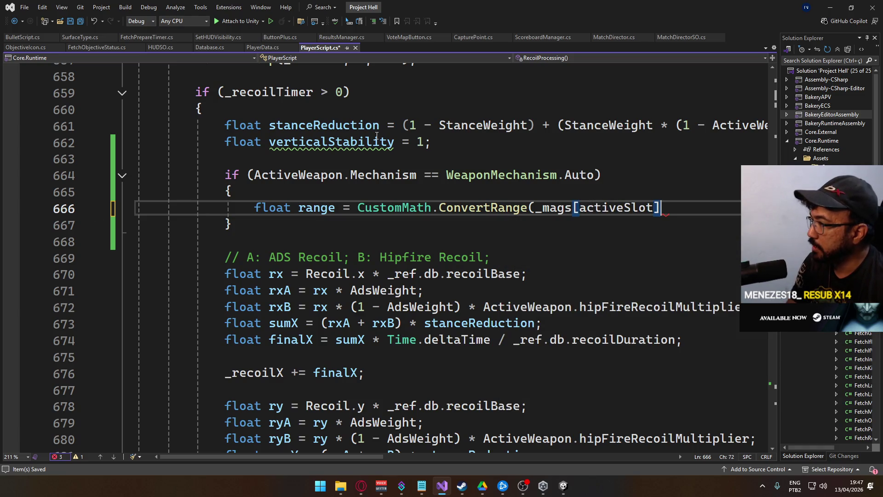
type(", ")
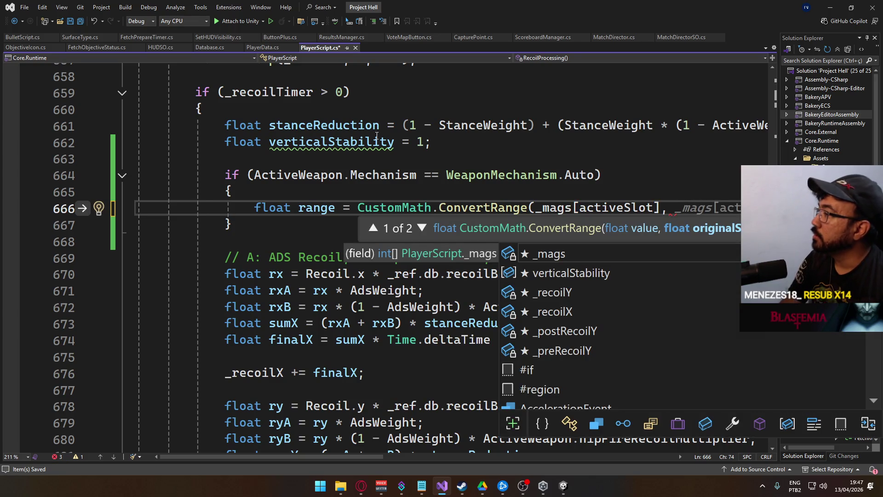
type("0, ")
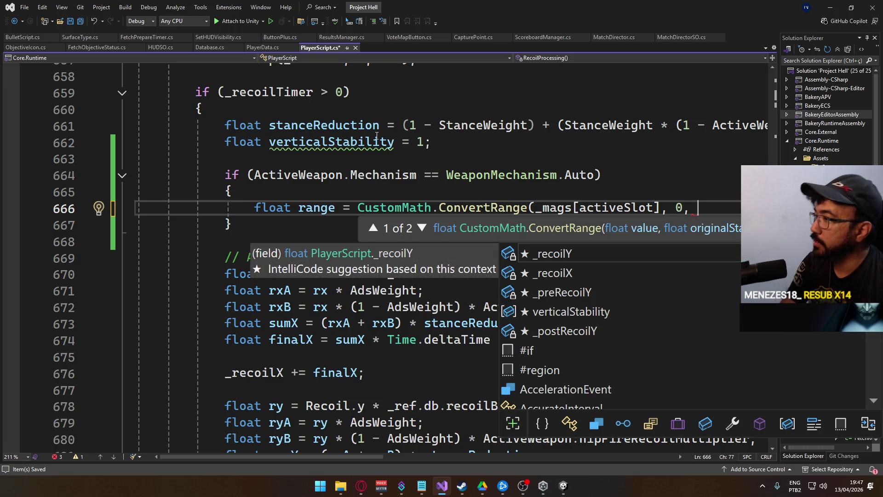
type("A")
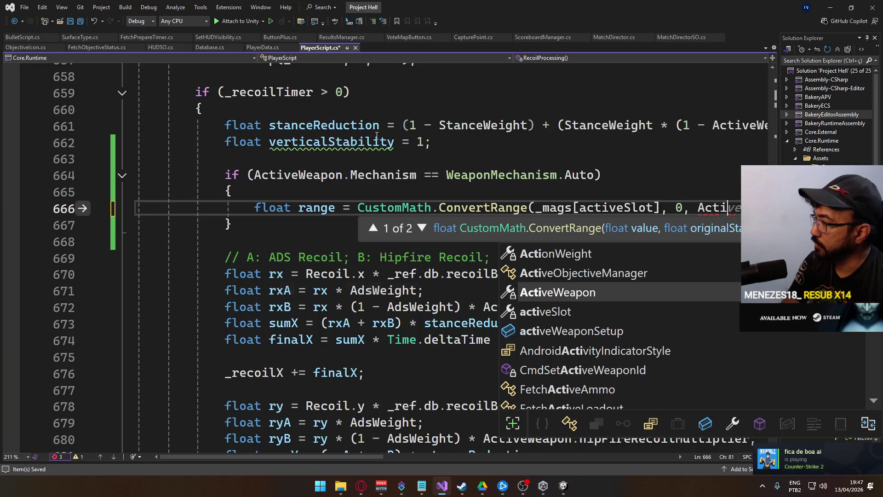
key("BackSpace")
- Add primary as the next argument and browse its members for a mag field
type("_wea")
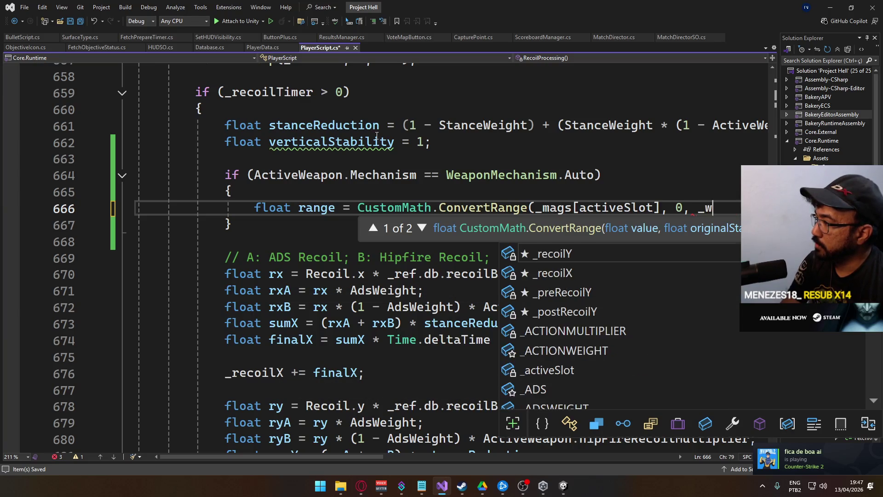
type("poins")
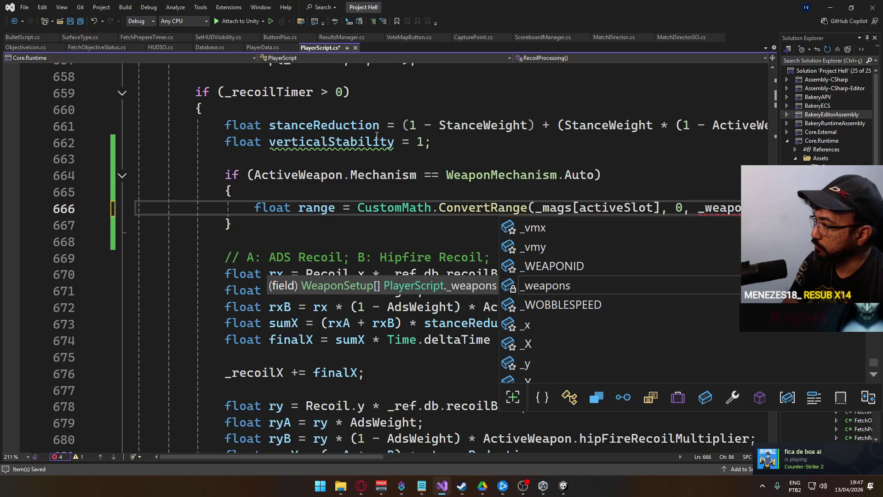
type("[pri")
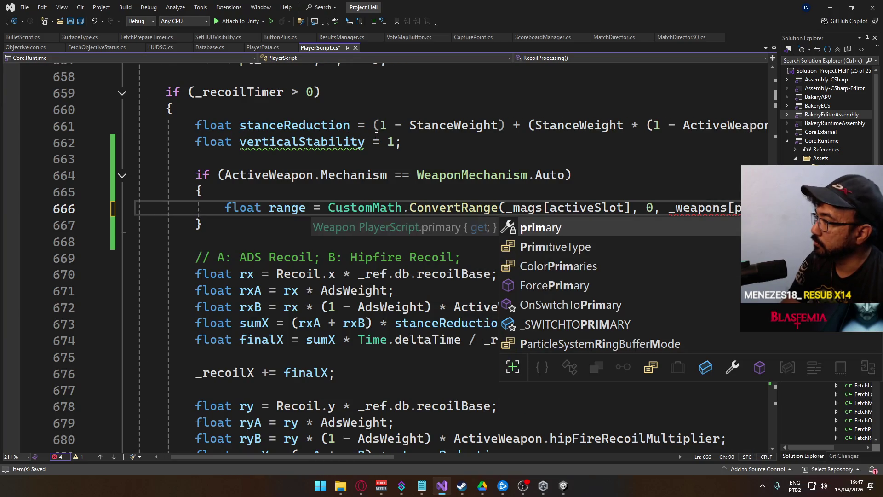
key("BackSpace")
key("BackSpace")
key("BackSpace")
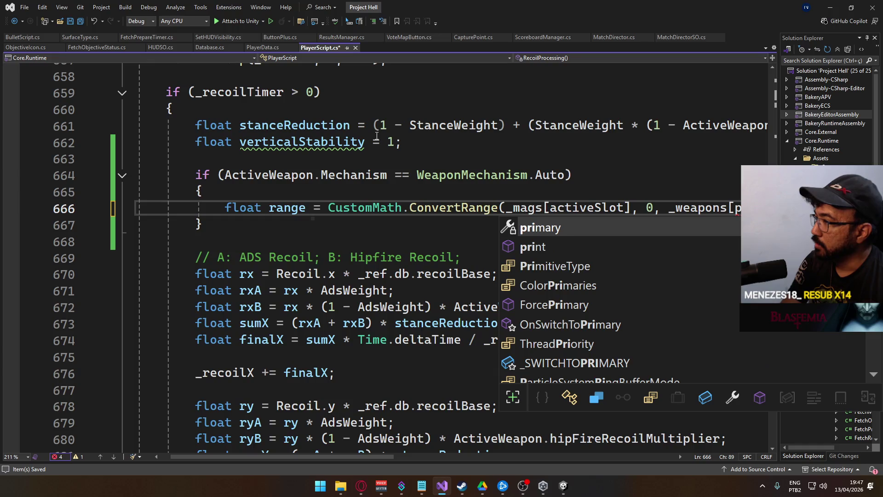
type("prim")
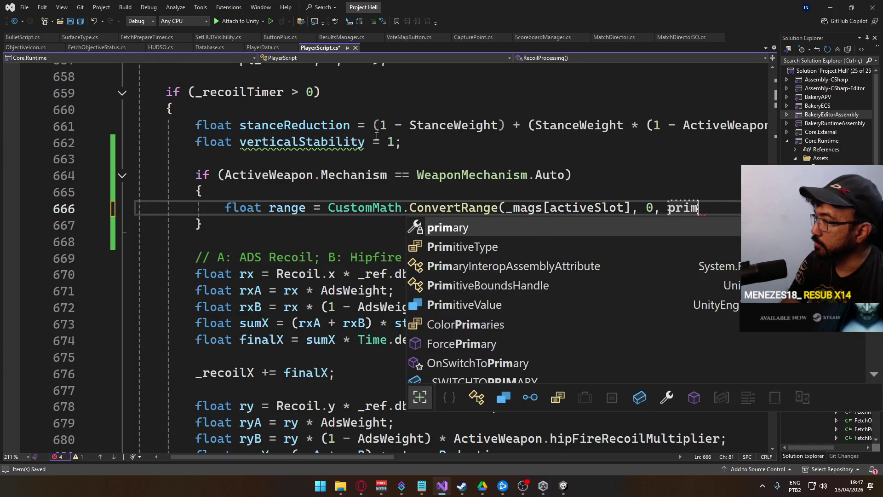
key("Tab")
type(".")
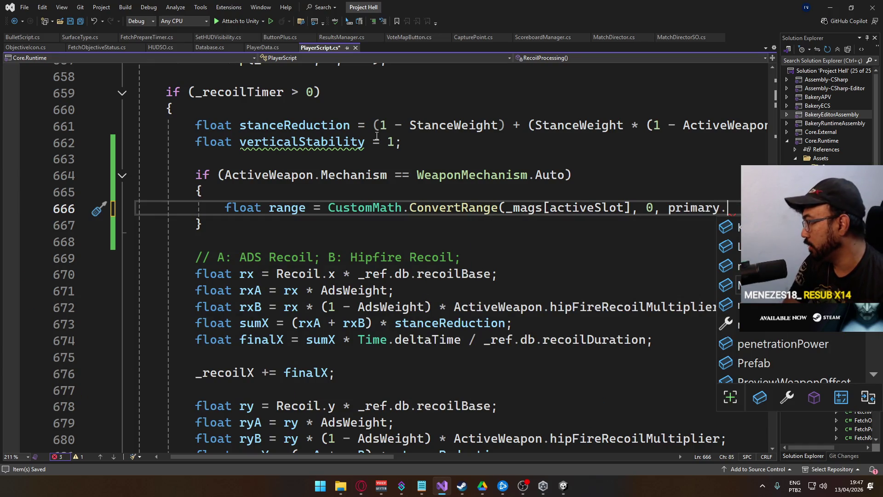
type("mag")
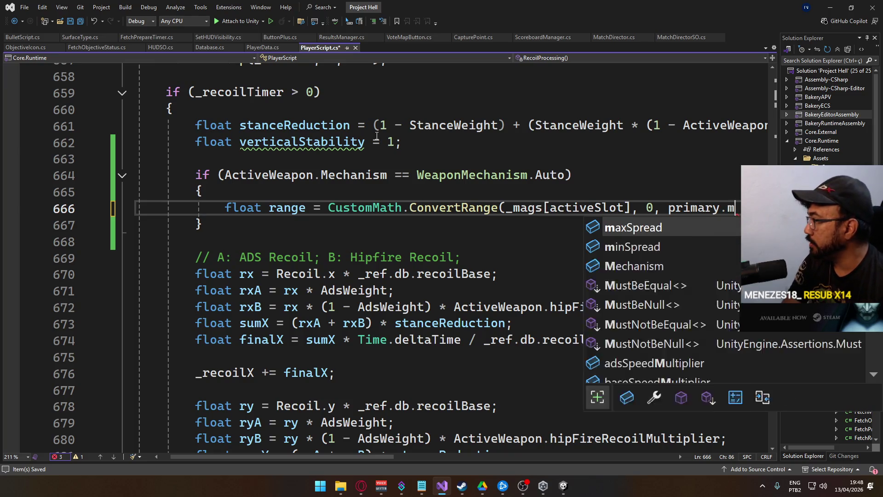
key("BackSpace")
key("BackSpace")
key("BackSpace")
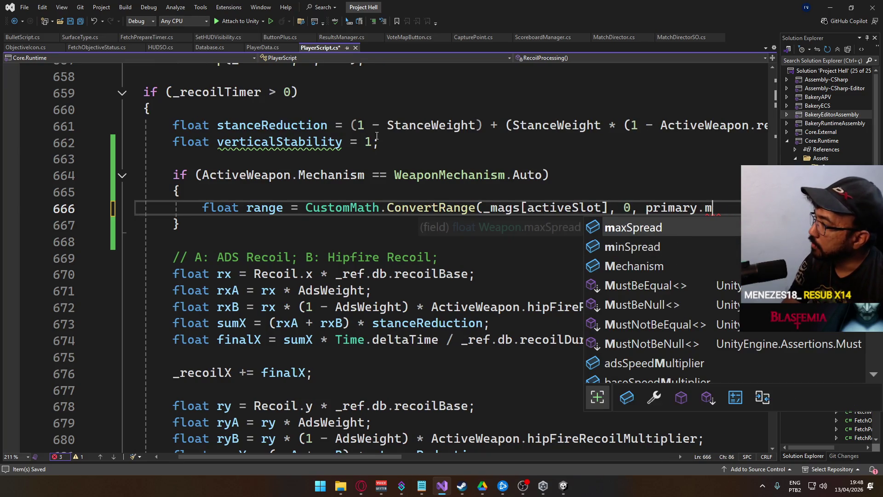
type("m")
key("BackSpace")
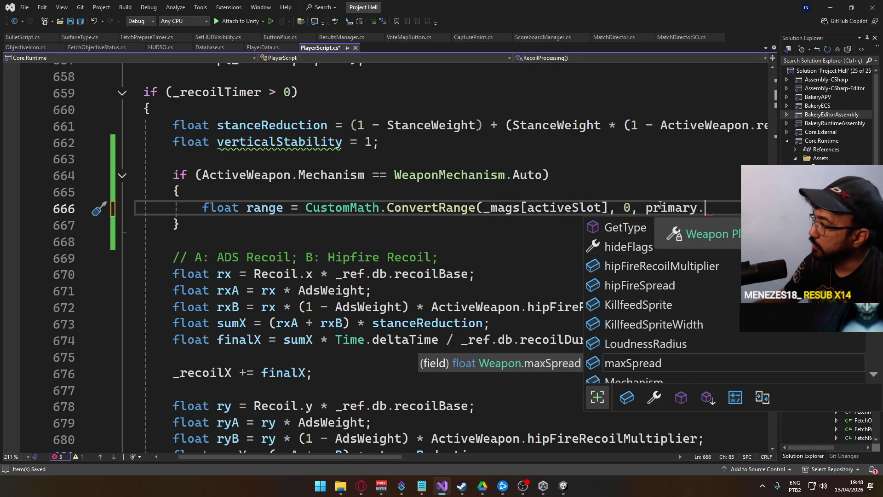
left_click_drag(385, 456, 443, 438)
type("mag")
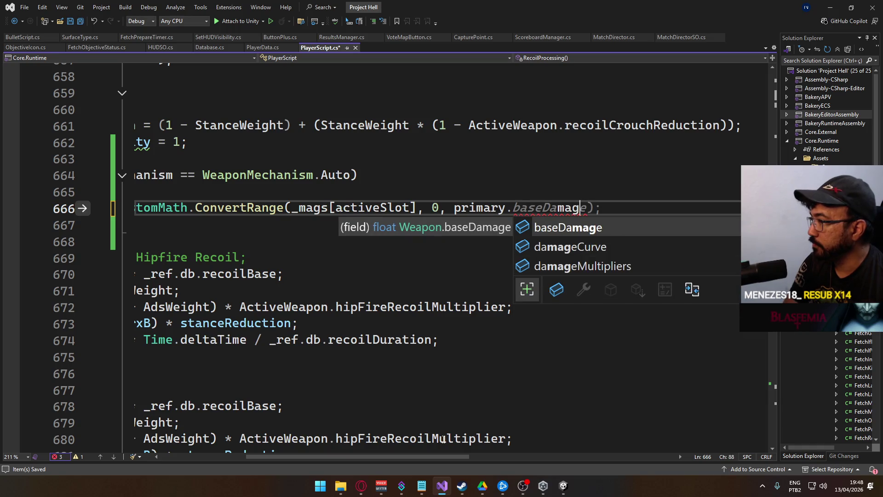
key("BackSpace")
key("BackSpace")
key("BackSpace")
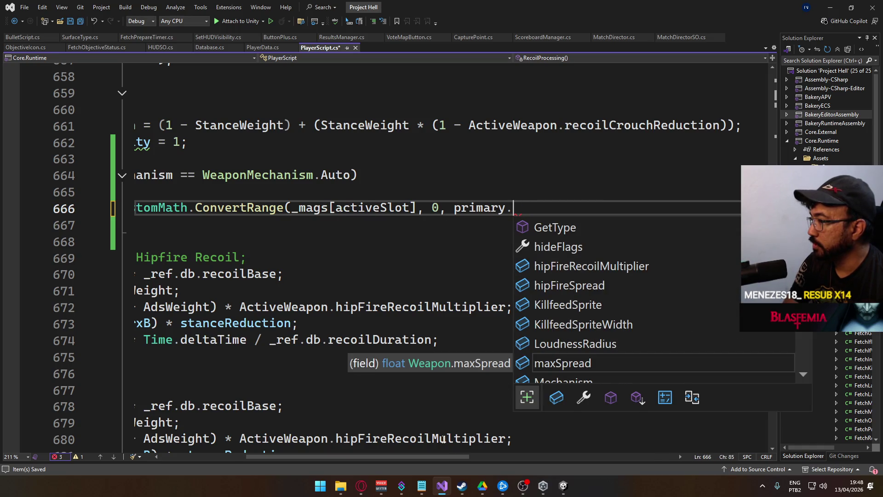
key("BackSpace")
- Check Weapon AKM's Clip Size of 30 in Unity's Inspector, then return to the code
left_click(564, 485)
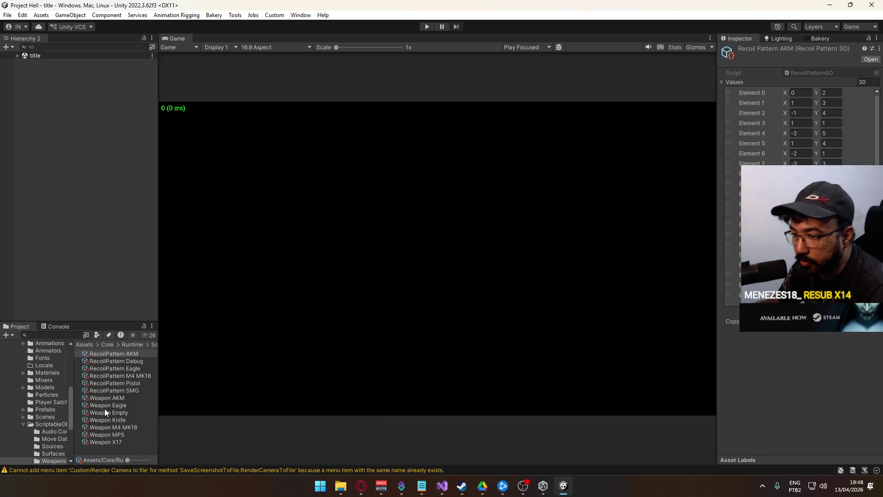
left_click(114, 399)
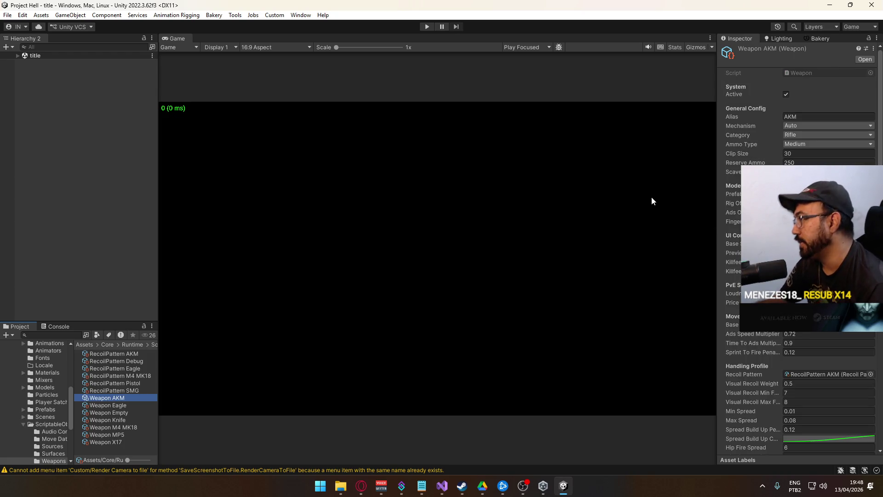
key("alt+Tab")
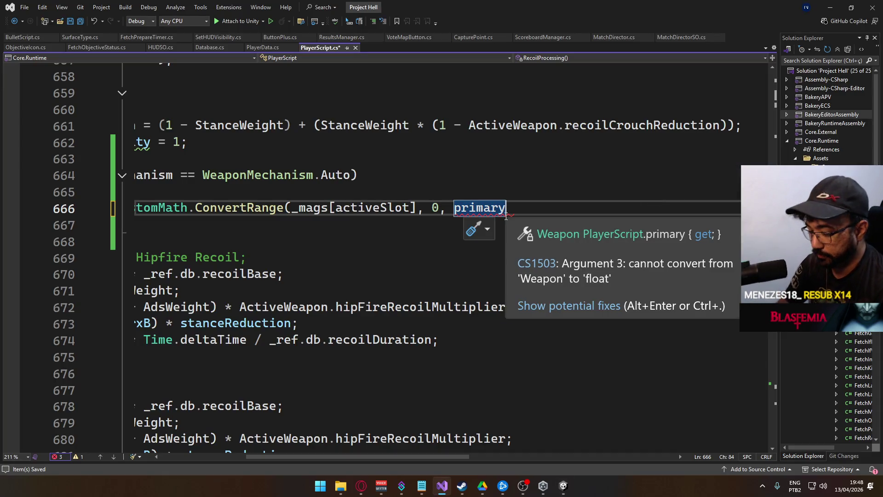
- Complete the argument as primary.ClipSize); on line 666 and add a new line below
scroll(506, 216, "left", 5)
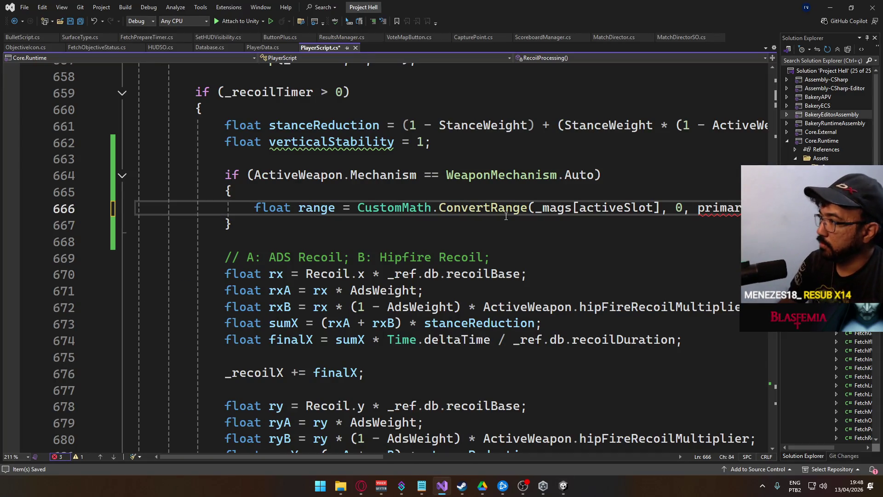
type("y.ClipSiz")
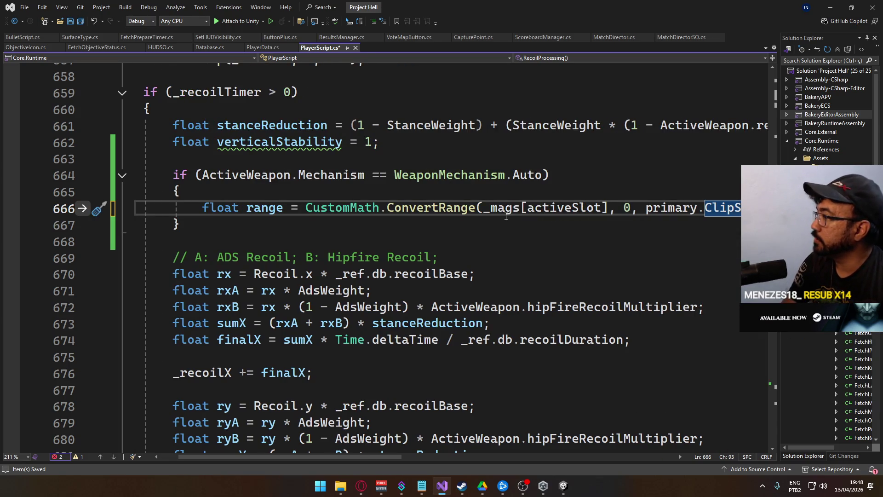
type(")")
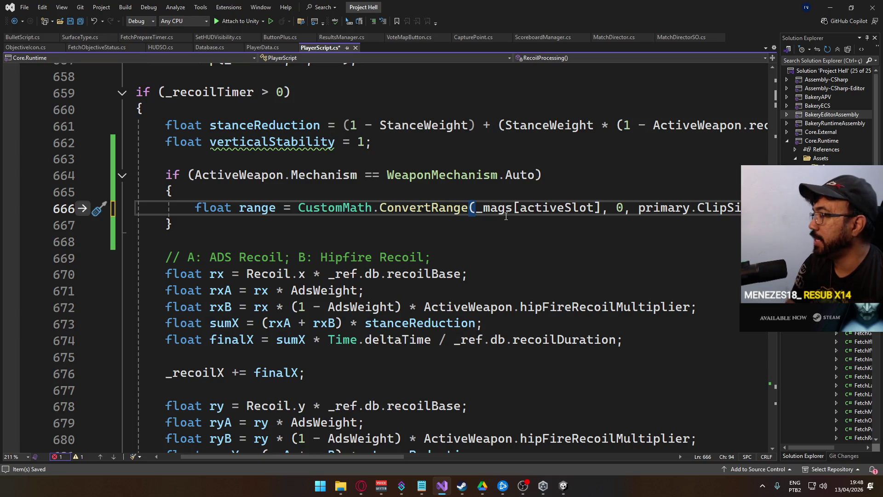
type(";")
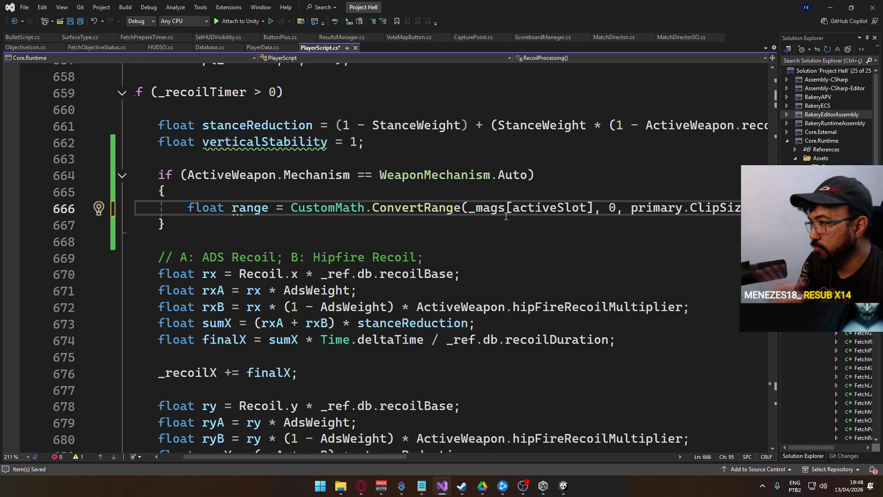
double_click(646, 213)
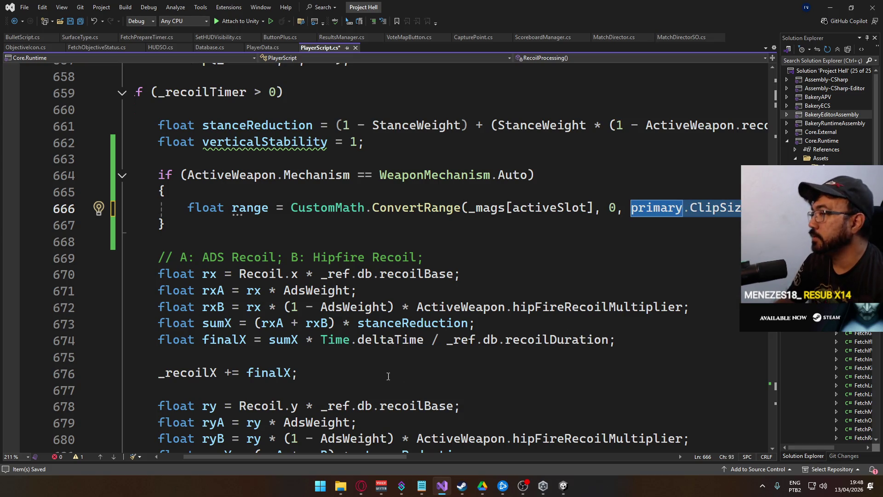
left_click(705, 208)
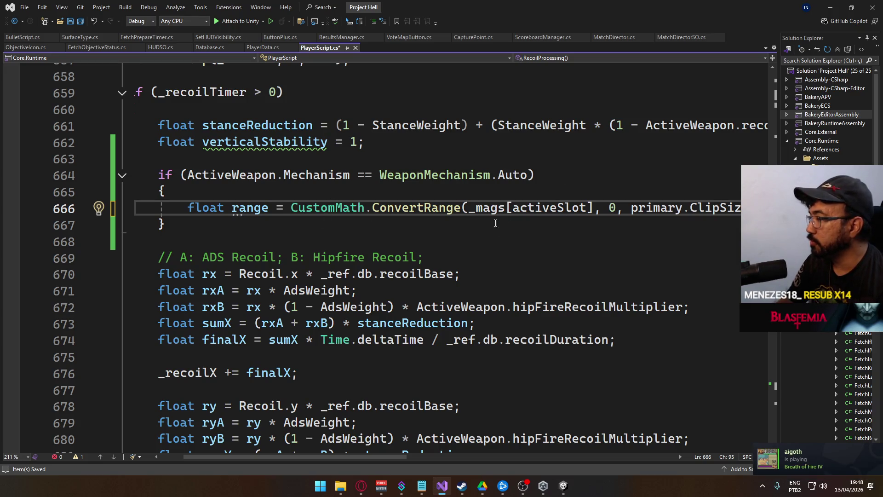
key("Return")
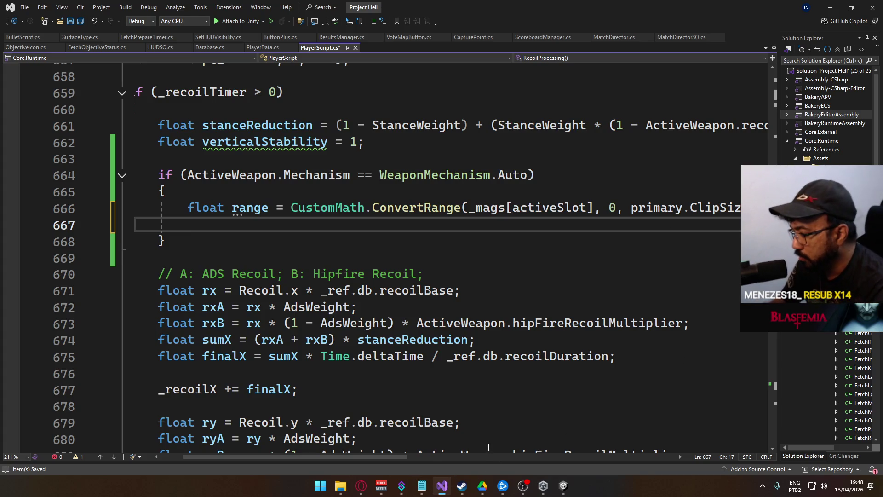
left_click(563, 485)
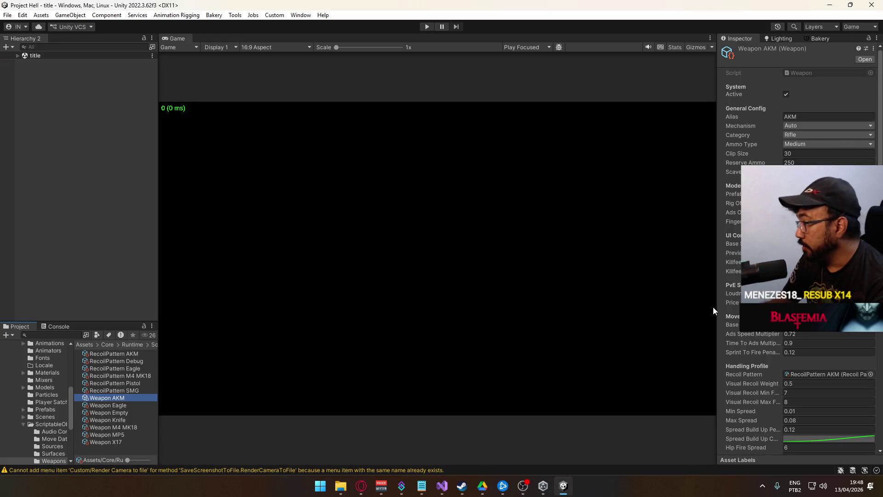
scroll(736, 258, "down", 8)
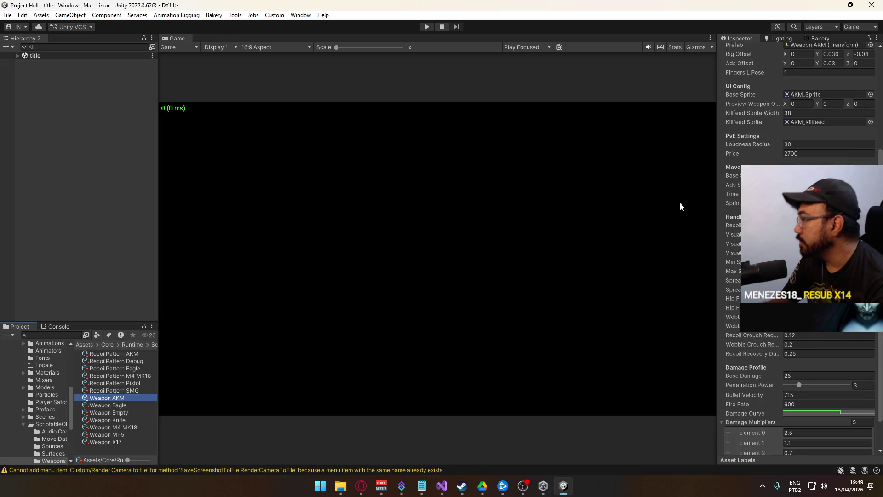
scroll(805, 115, "up", 6)
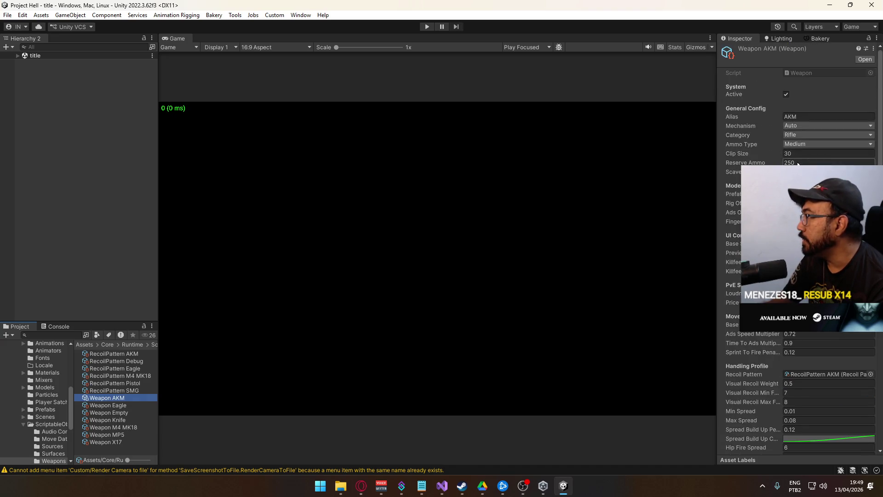
left_click(441, 486)
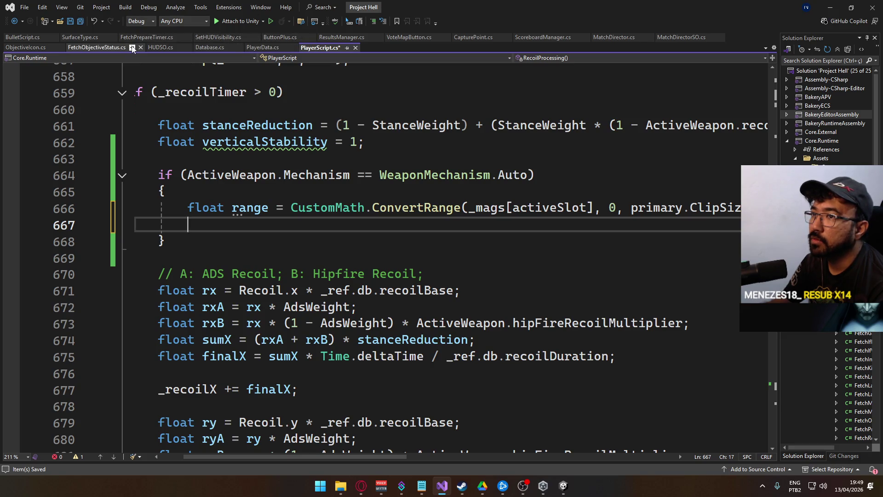
- Go to the WeaponMechanism definition in Weapon.cs and scroll through the Weapon fields
left_click(523, 270)
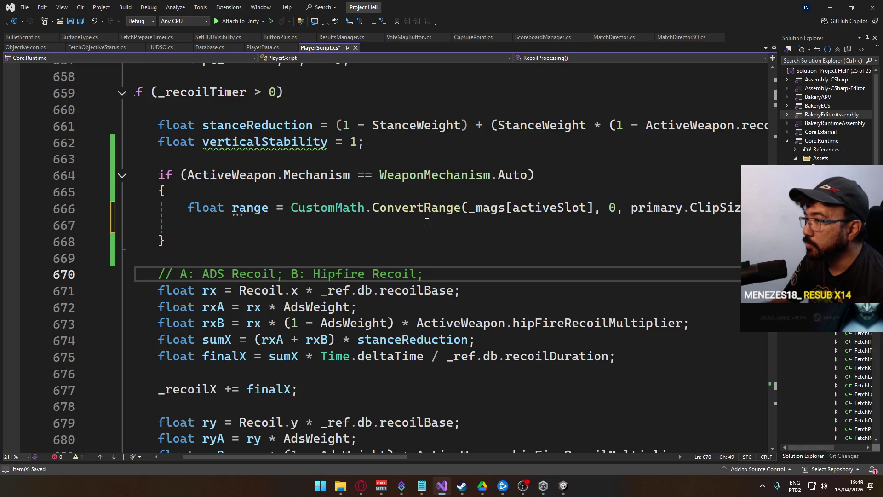
left_click(447, 208)
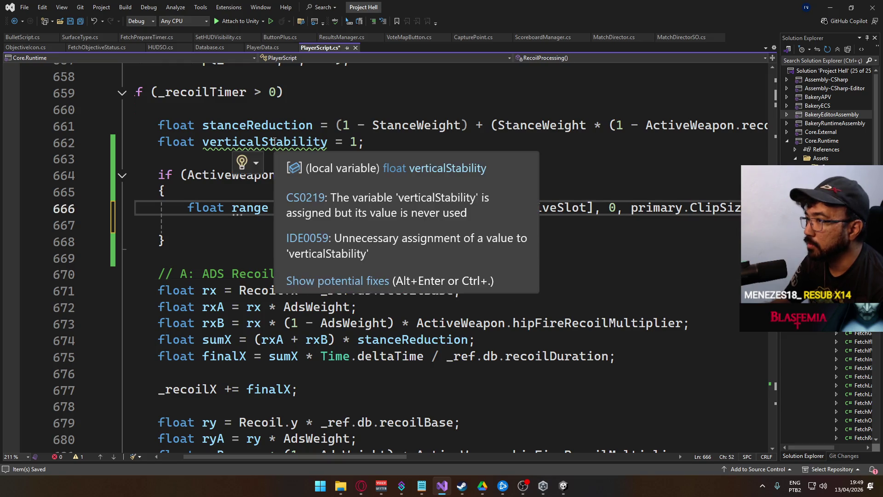
scroll(611, 272, "up", 2)
left_click(437, 240)
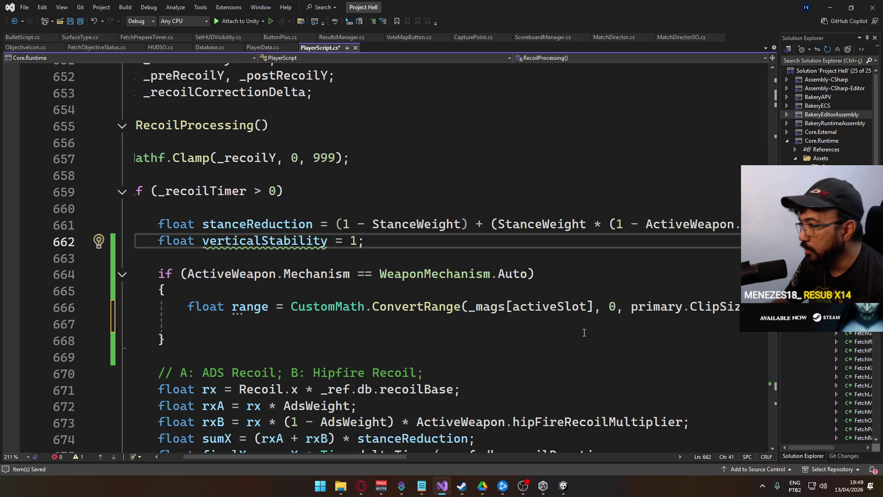
left_click(438, 273)
key("F12")
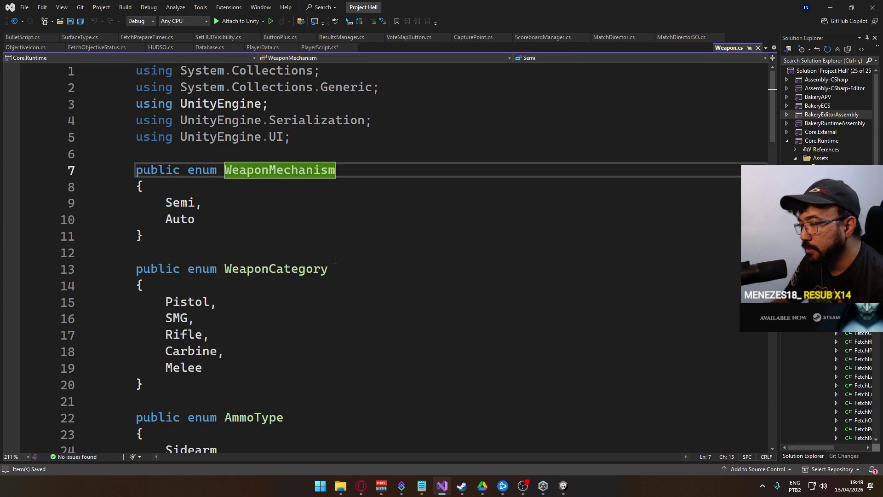
left_click(261, 202)
scroll(287, 301, "down", 3)
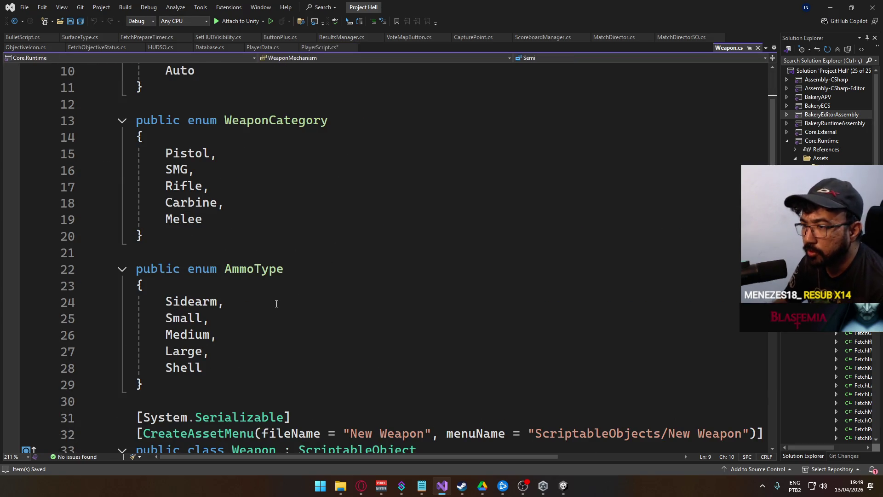
scroll(277, 303, "down", 3)
scroll(360, 296, "down", 10)
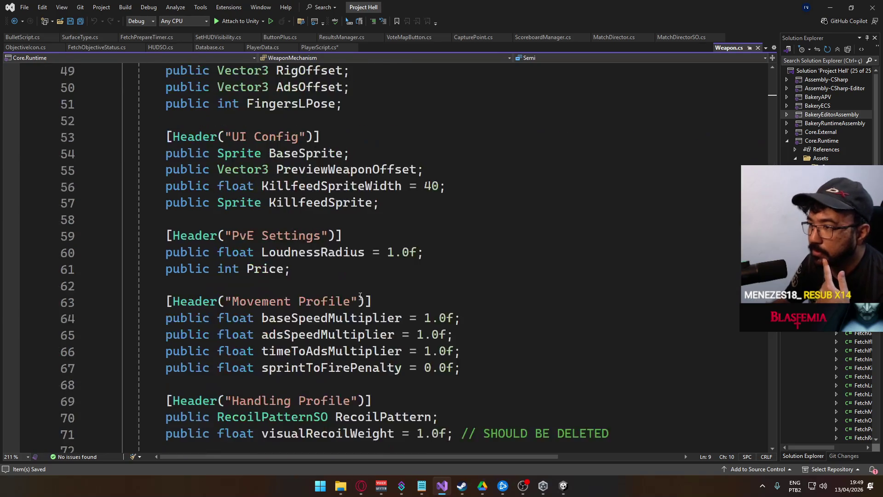